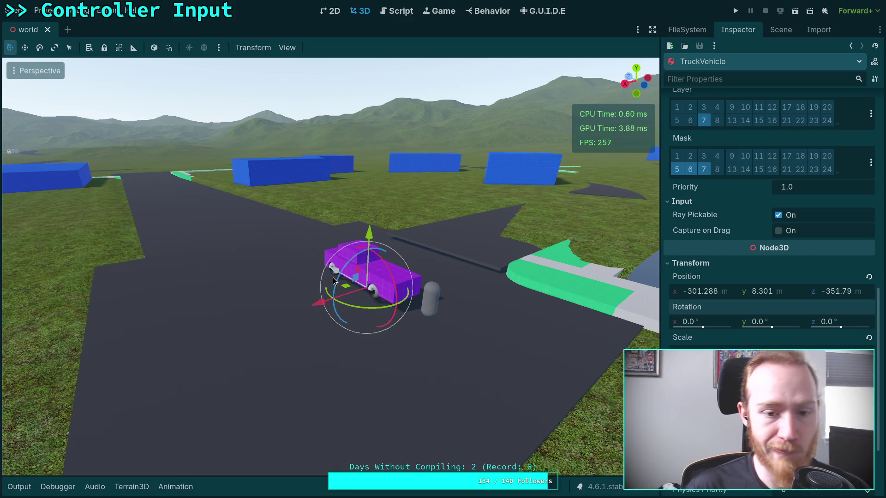
# Leave the orbited 3D scene and open player.gd in the Script workspace
pyautogui.moveTo(252, 301)
pyautogui.mouseDown()
pyautogui.moveTo(283, 298)
pyautogui.moveTo(336, 370)
pyautogui.mouseUp()
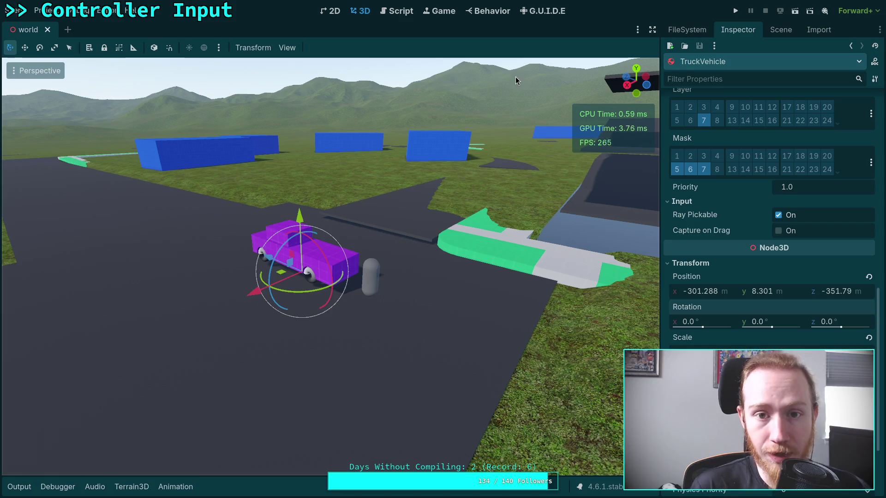
pyautogui.click(395, 11)
pyautogui.click(60, 83)
# Fold update_vehicle and unfold update_first_person in player.gd
pyautogui.scroll(5, 214, 211)
pyautogui.scroll(5, 214, 211)
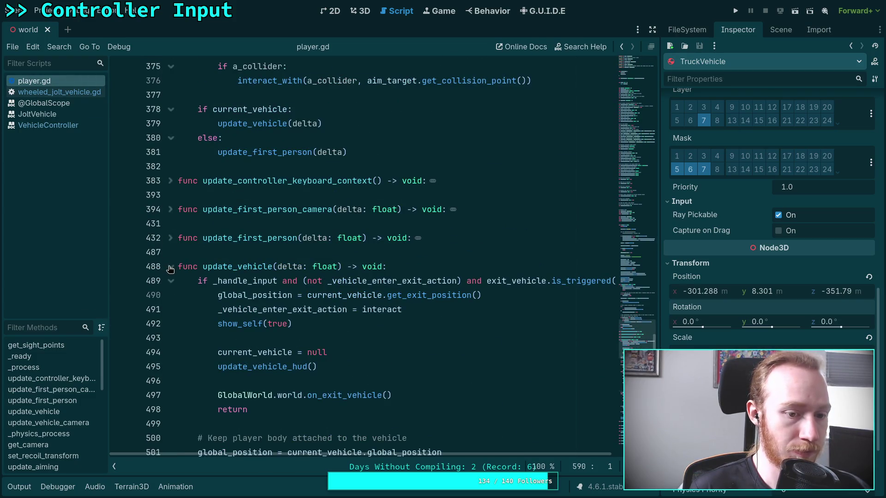
pyautogui.click(170, 267)
pyautogui.click(170, 238)
pyautogui.scroll(-1, 196, 236)
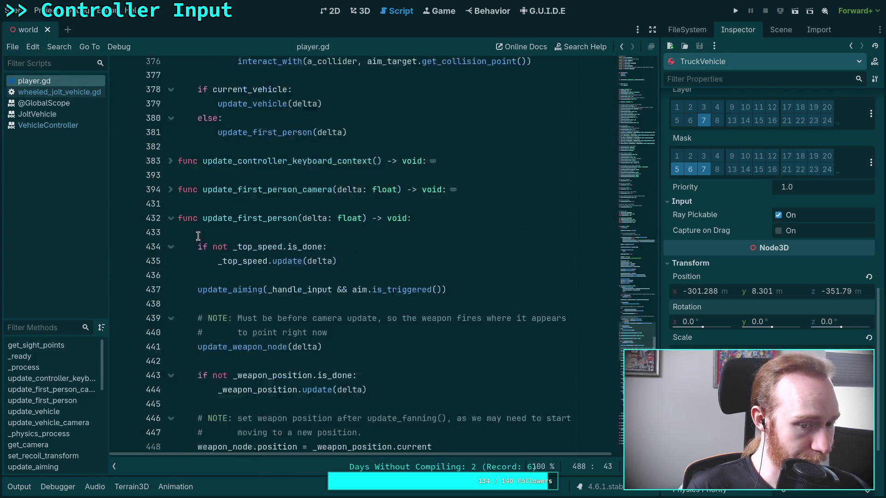
pyautogui.scroll(-20, 196, 236)
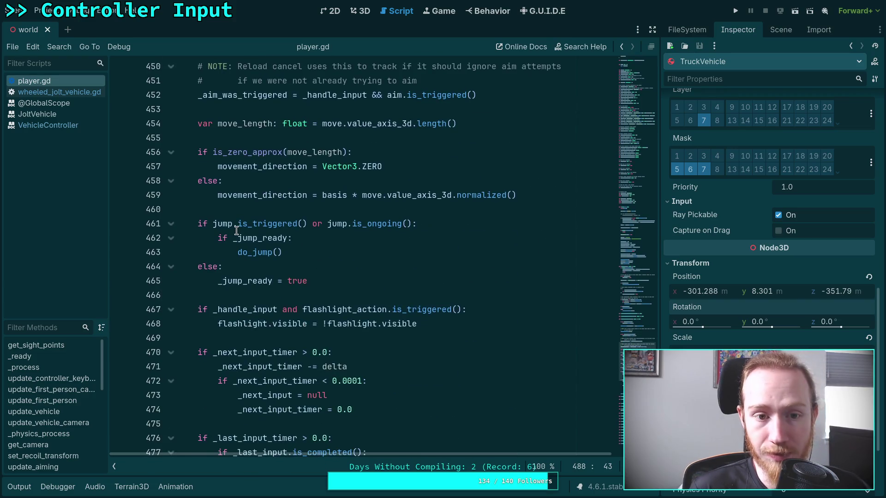
pyautogui.scroll(1, 236, 230)
# Highlight move_length's uses and put the caret at the end of line 459
pyautogui.click(245, 157)
pyautogui.doubleClick(245, 164)
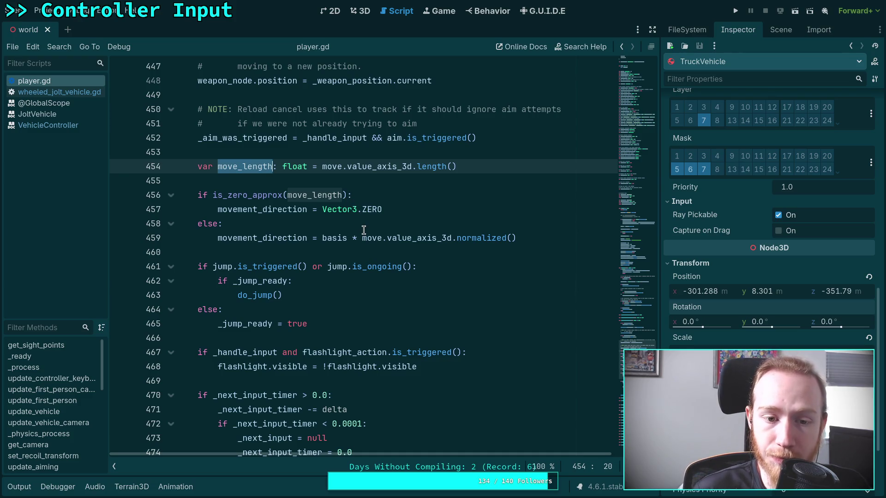
pyautogui.scroll(-9, 392, 237)
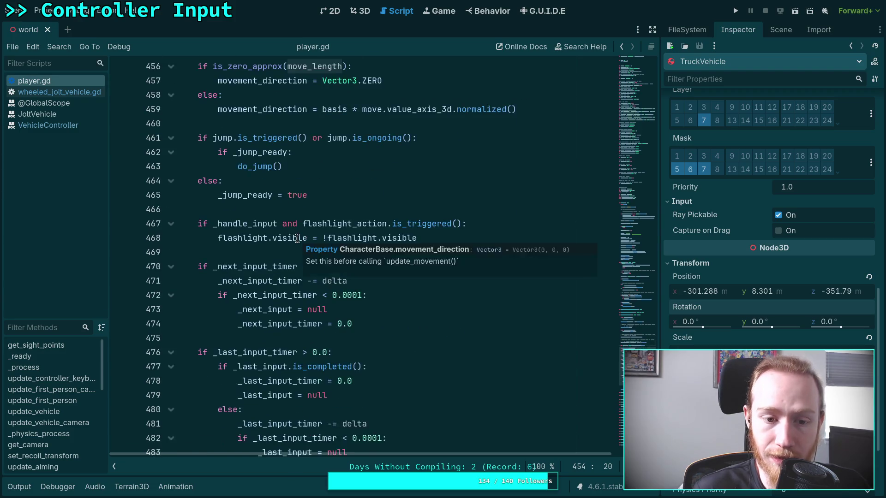
pyautogui.scroll(4, 397, 257)
pyautogui.scroll(5, 397, 256)
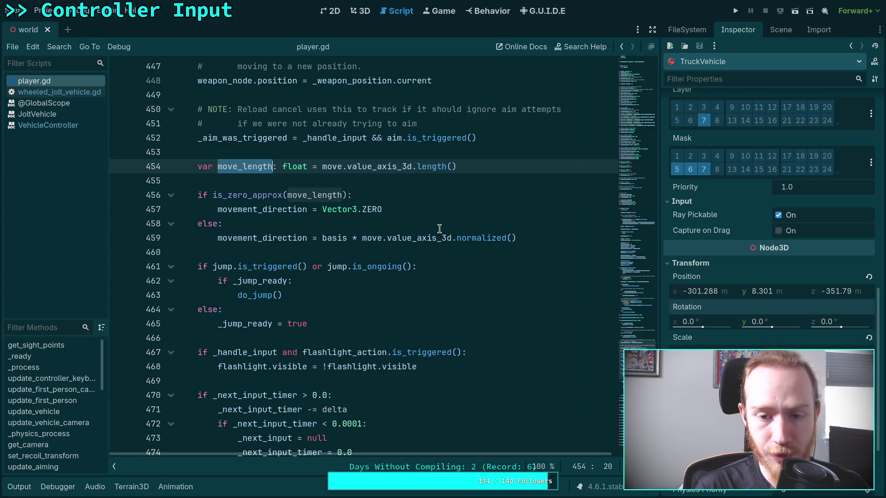
pyautogui.click(553, 239)
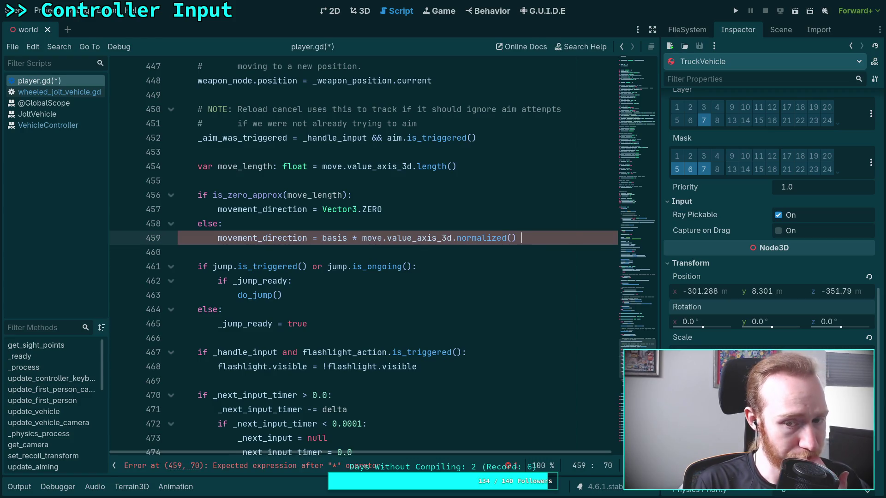
# Wrap line 459's direction in parentheses and multiply it by clampf(move_length, 0.0, 1.0)
pyautogui.click(362, 239)
pyautogui.write('(')
pyautogui.press('End')
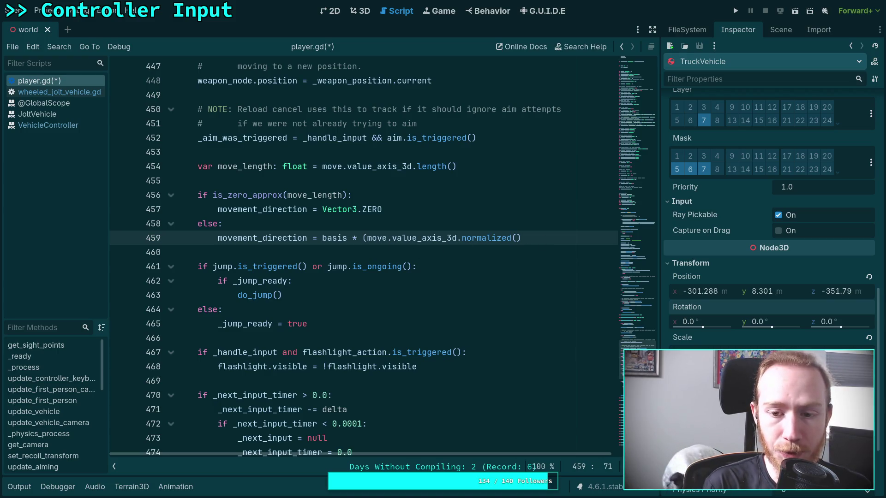
pyautogui.write('clampf(mo')
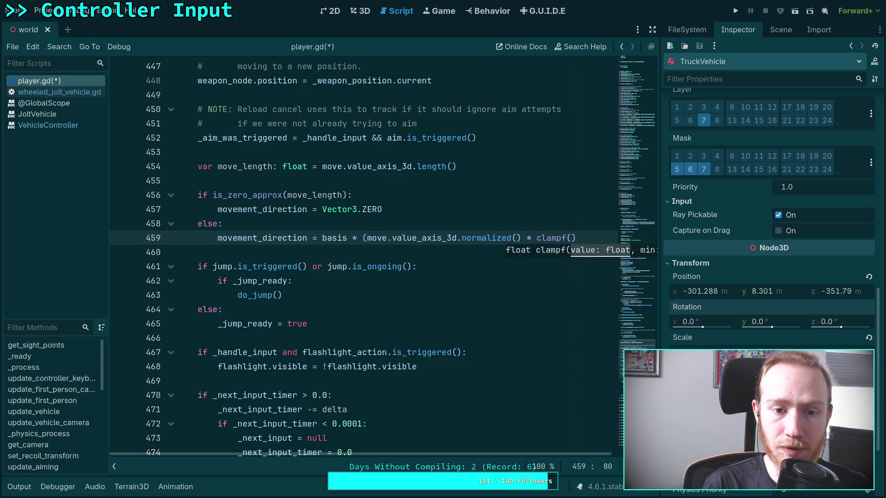
pyautogui.write('ve_lang')
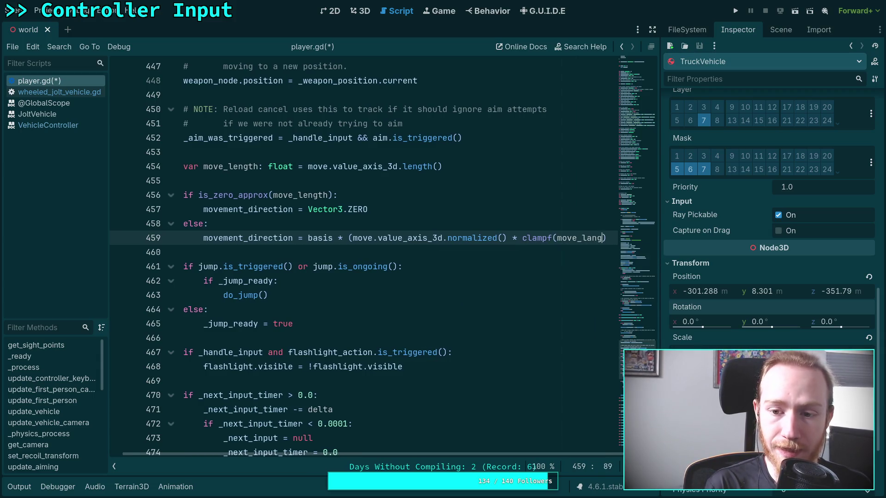
pyautogui.press('Return')
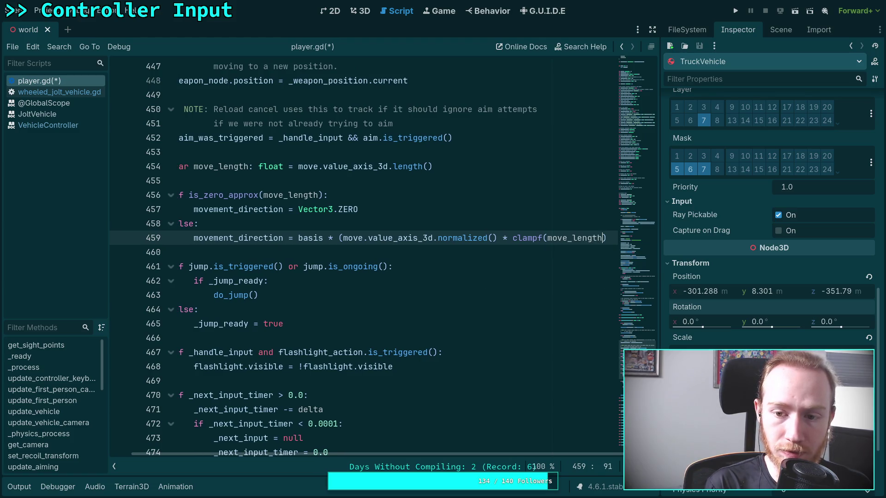
pyautogui.write(', ')
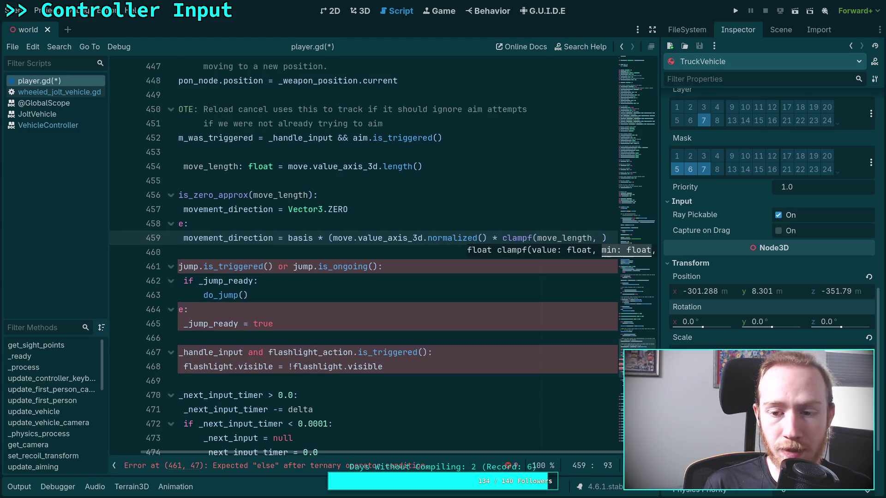
pyautogui.write('0.0, 1.0))')
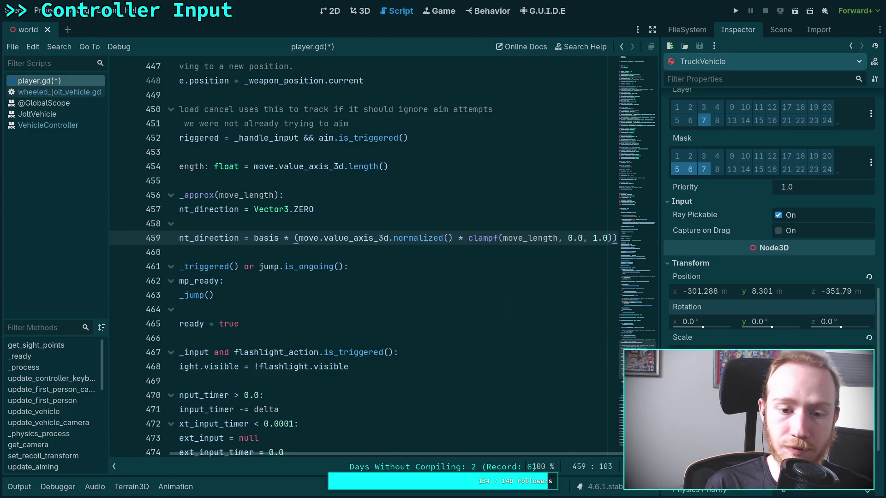
# Save player.gd and launch the game to test the change
pyautogui.hotkey('ctrl', 's')
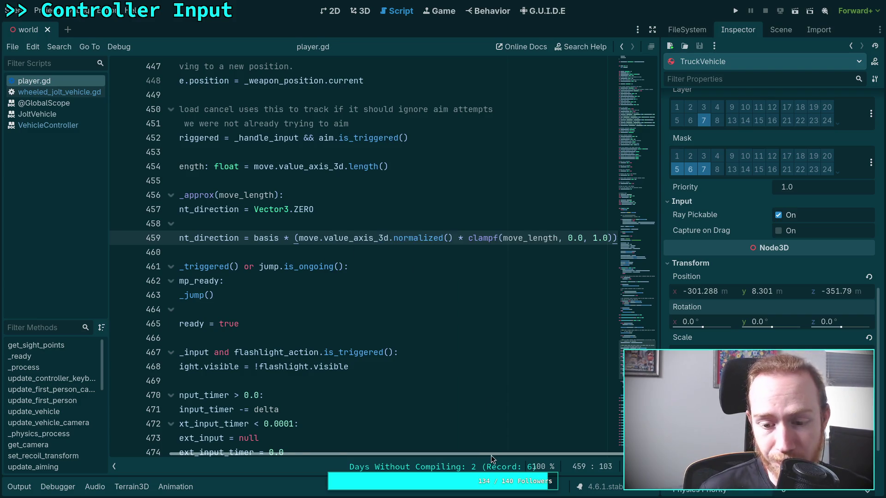
pyautogui.hscroll(-3, 490, 456)
pyautogui.click(737, 12)
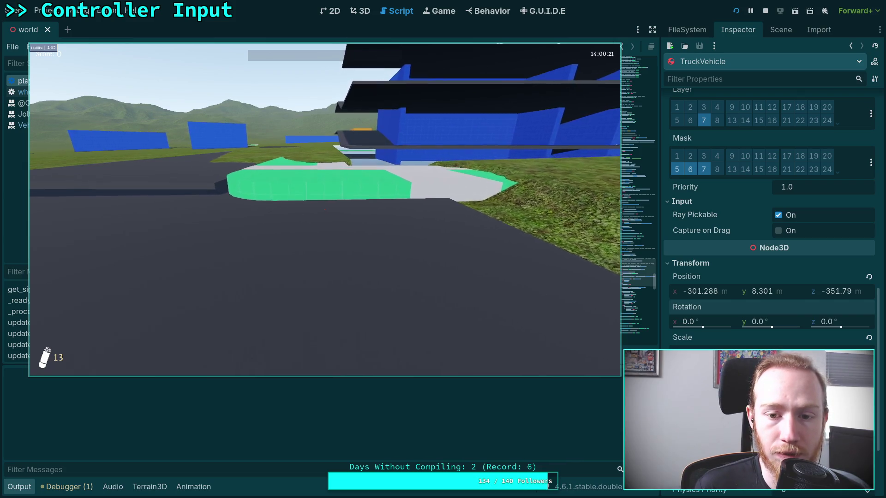
# Pause the running game and stop it to return to player.gd
pyautogui.press('Escape')
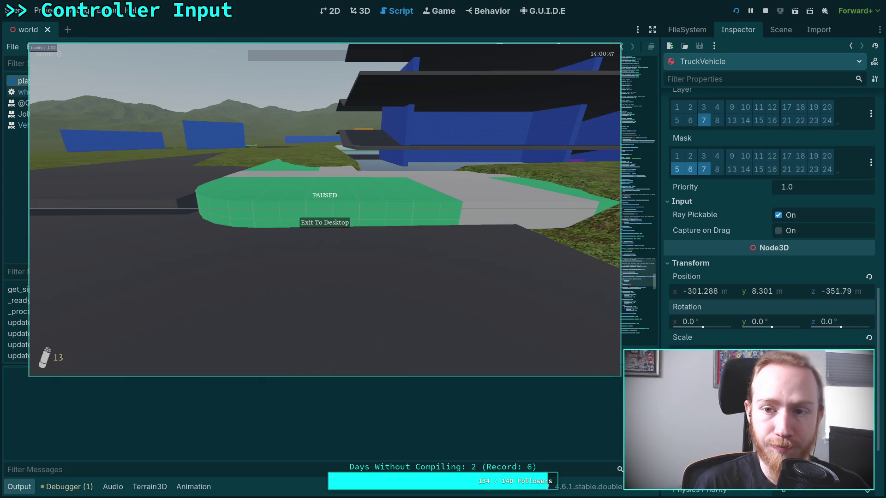
pyautogui.click(325, 222)
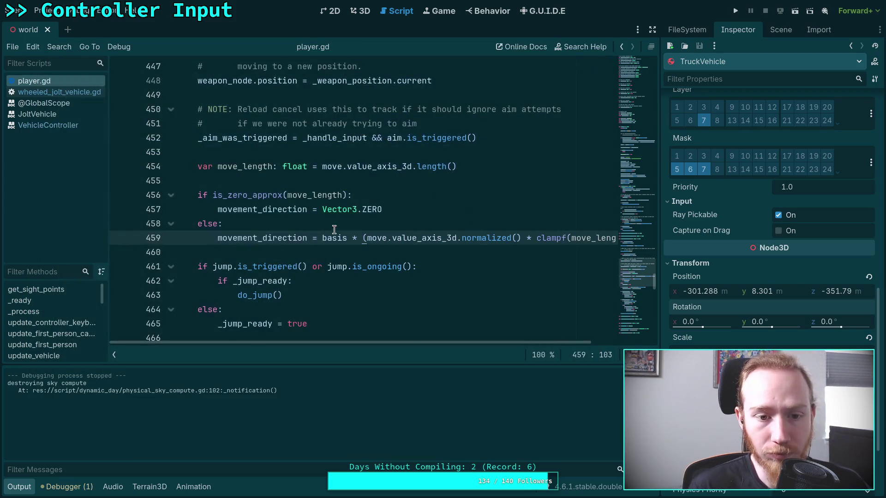
# Remove the added parenthesis and clampf multiplication from line 459
pyautogui.click(307, 250)
pyautogui.moveTo(411, 342)
pyautogui.mouseDown()
pyautogui.moveTo(533, 345)
pyautogui.moveTo(396, 349)
pyautogui.mouseUp()
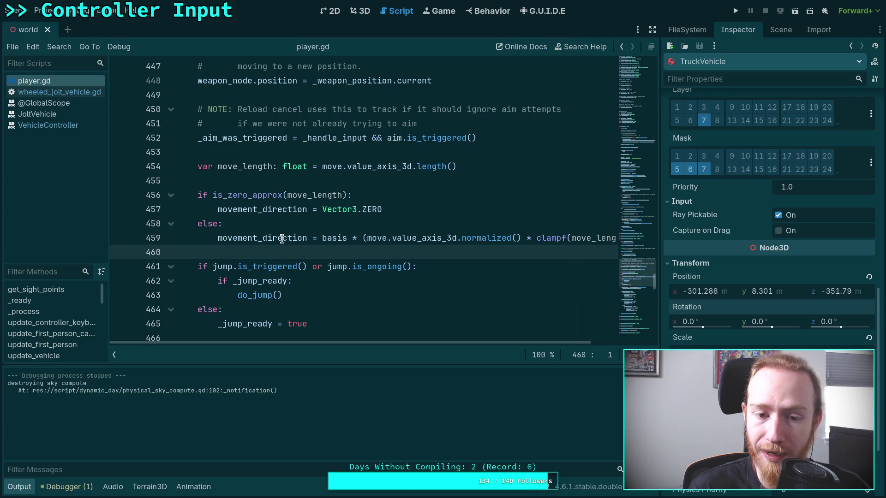
pyautogui.moveTo(282, 239)
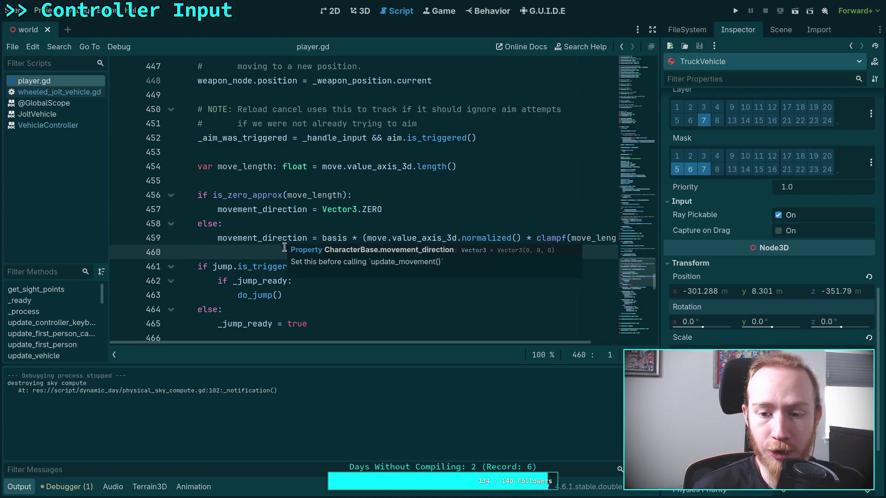
pyautogui.moveTo(362, 345); pyautogui.dragTo(530, 345)
pyautogui.click(303, 236)
pyautogui.press('BackSpace')
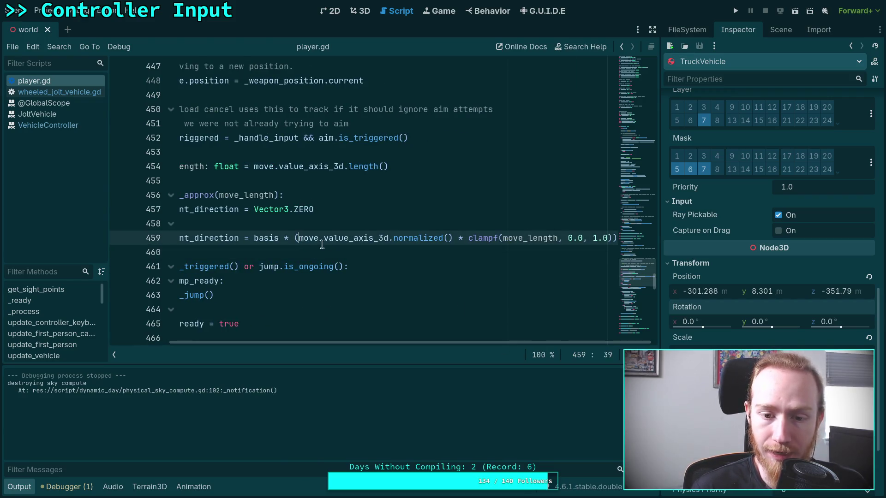
pyautogui.moveTo(454, 238)
pyautogui.mouseDown()
pyautogui.moveTo(580, 239)
pyautogui.moveTo(628, 251)
pyautogui.mouseUp()
pyautogui.press('Delete')
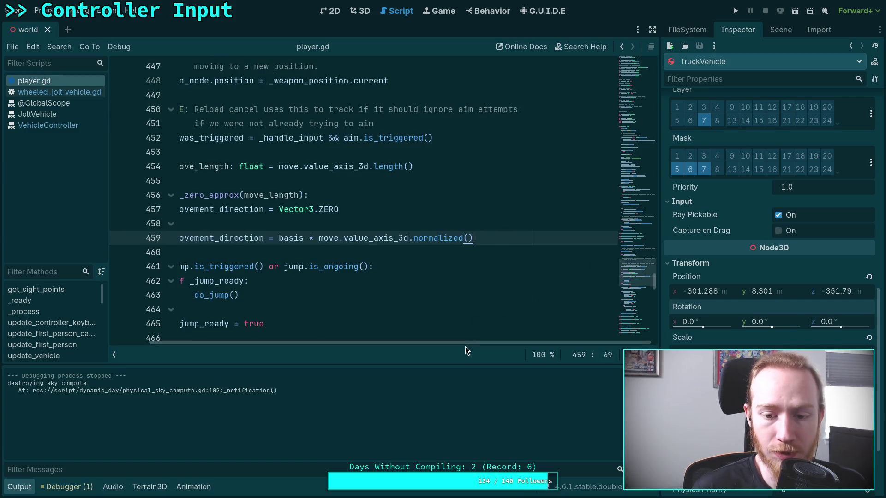
pyautogui.click(349, 252)
# Look up movement_direction's declaration in character_base.gd and hide the Output panel
pyautogui.scroll(-2, 349, 252)
pyautogui.scroll(-2, 349, 252)
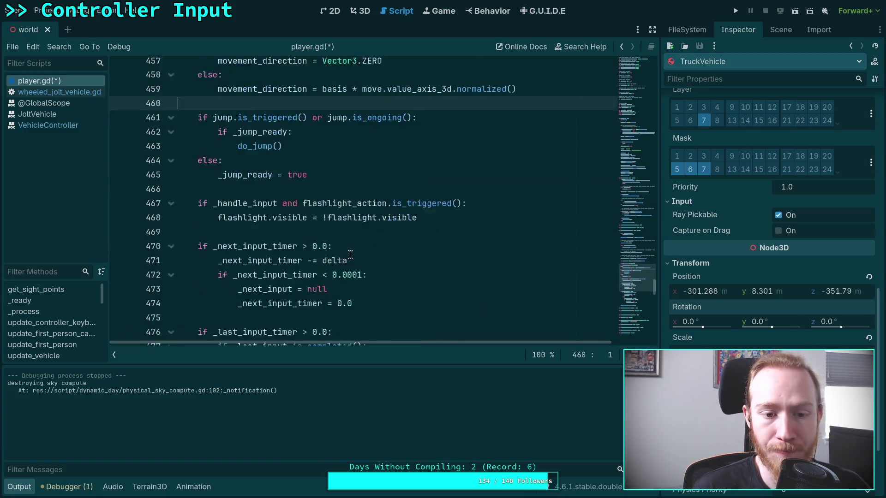
pyautogui.scroll(4, 349, 252)
pyautogui.rightClick(282, 240)
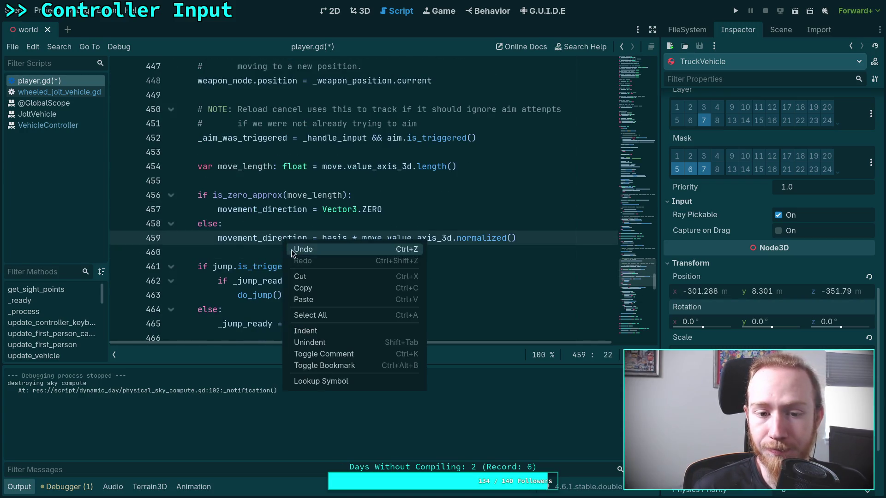
pyautogui.click(334, 378)
pyautogui.click(20, 488)
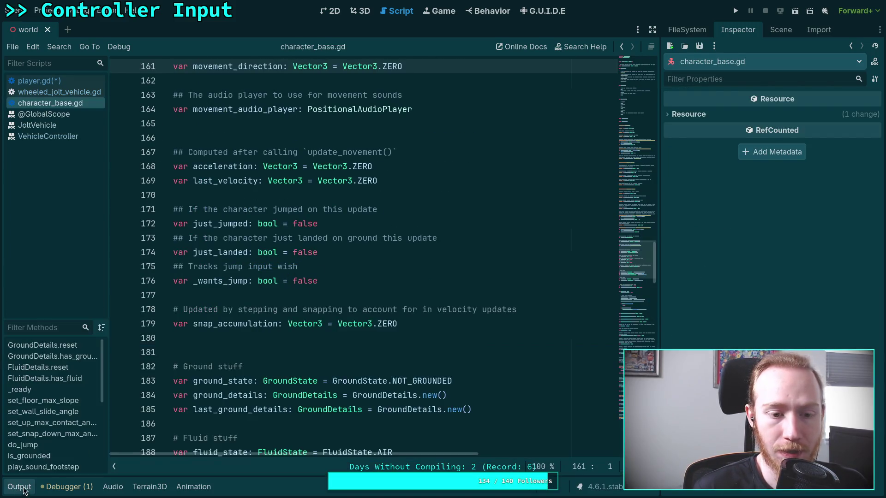
# Inspect the movement_direction and top_speed variables in character_base.gd
pyautogui.scroll(2, 285, 305)
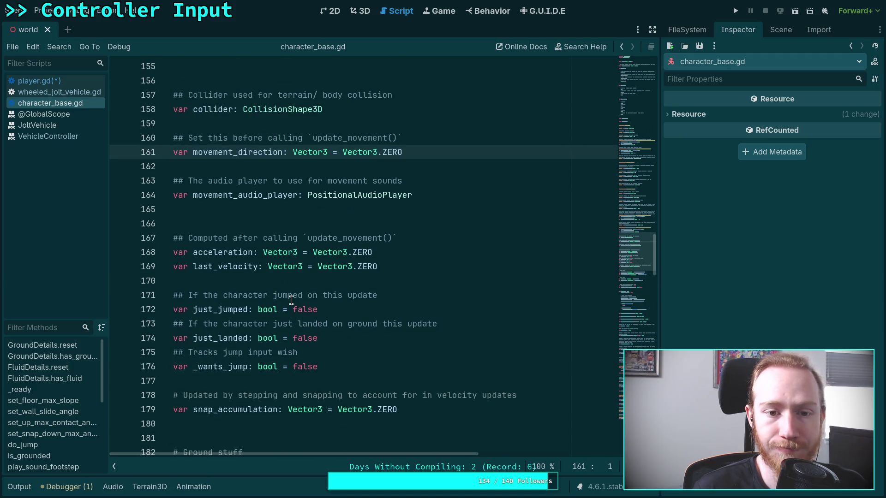
pyautogui.doubleClick(230, 152)
pyautogui.scroll(4, 235, 155)
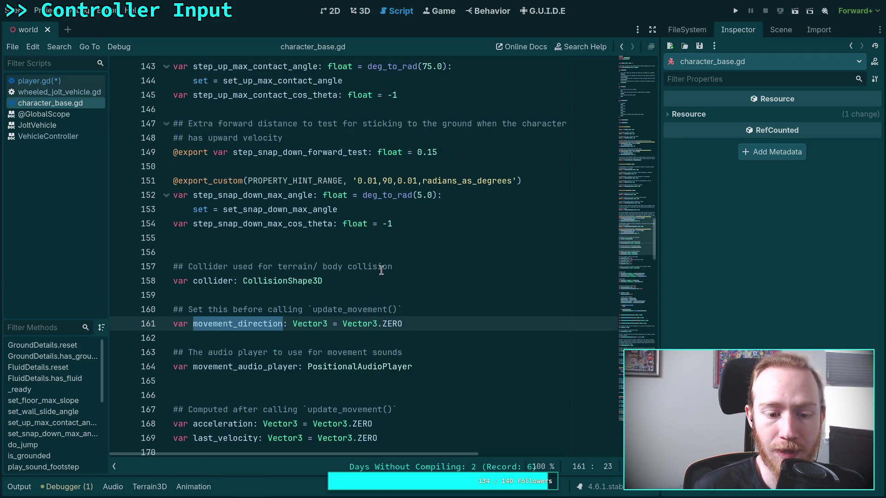
pyautogui.scroll(-3, 387, 293)
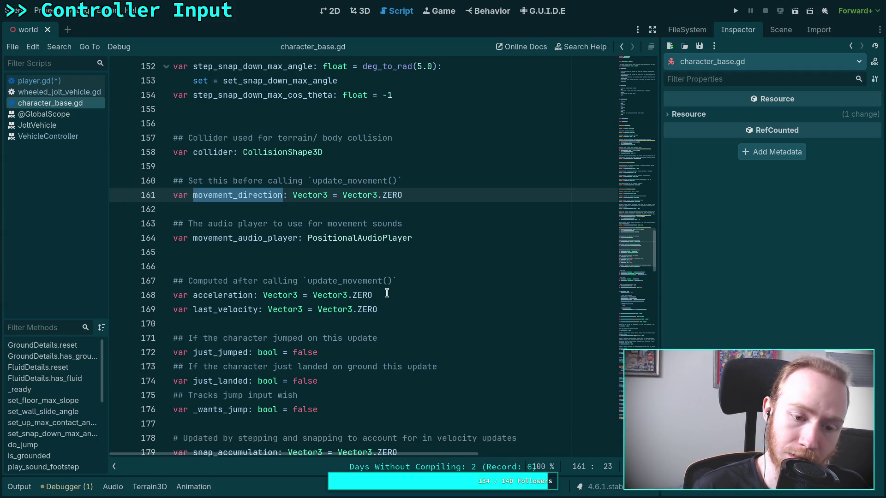
pyautogui.scroll(10, 387, 293)
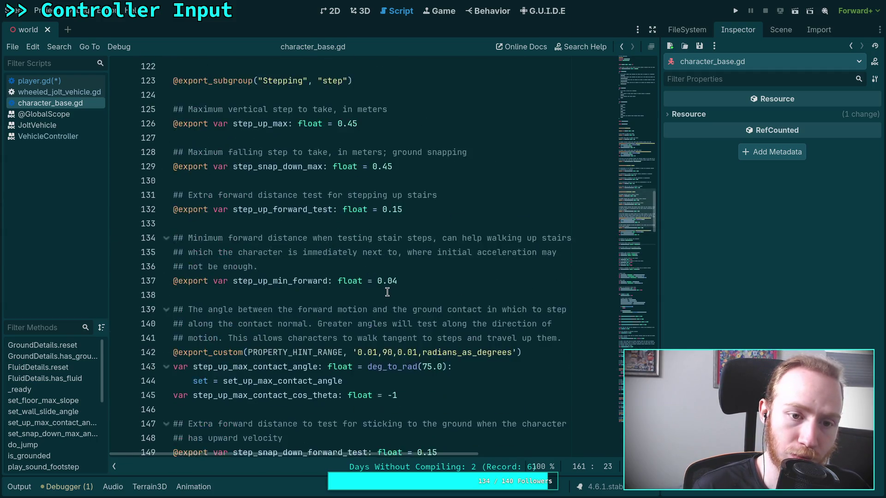
pyautogui.scroll(11, 387, 291)
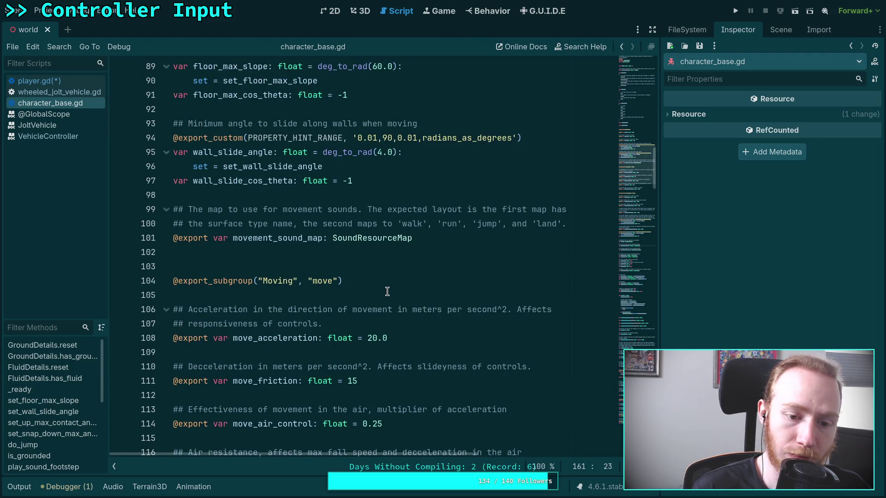
pyautogui.scroll(1, 387, 291)
pyautogui.scroll(5, 387, 292)
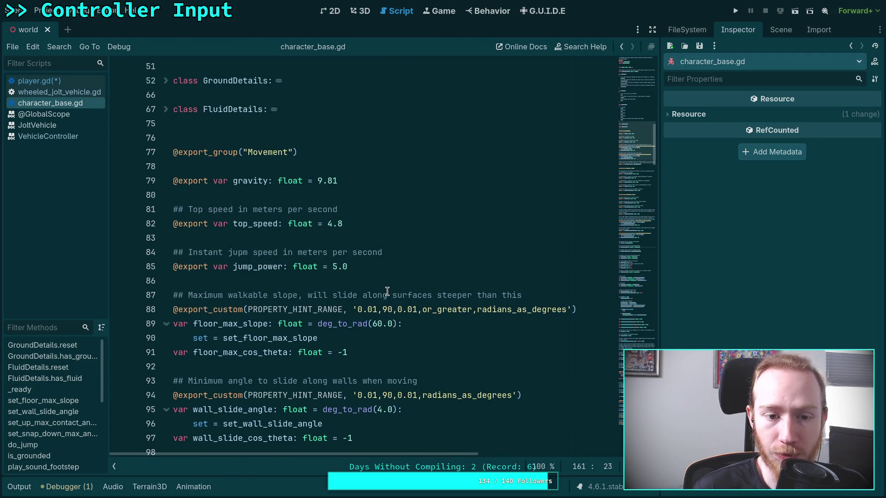
pyautogui.doubleClick(256, 223)
# Select movement_direction on line 161 and open the find bar with it
pyautogui.scroll(-4, 369, 303)
pyautogui.scroll(-13, 369, 303)
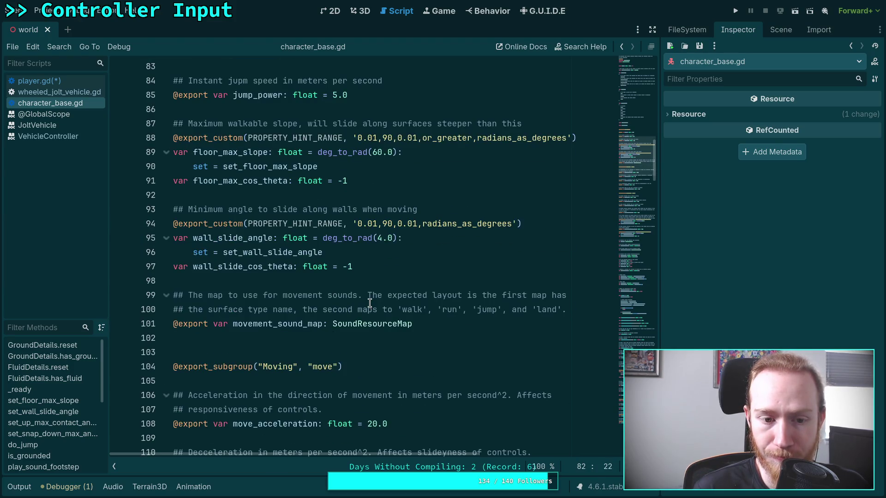
pyautogui.scroll(-17, 370, 297)
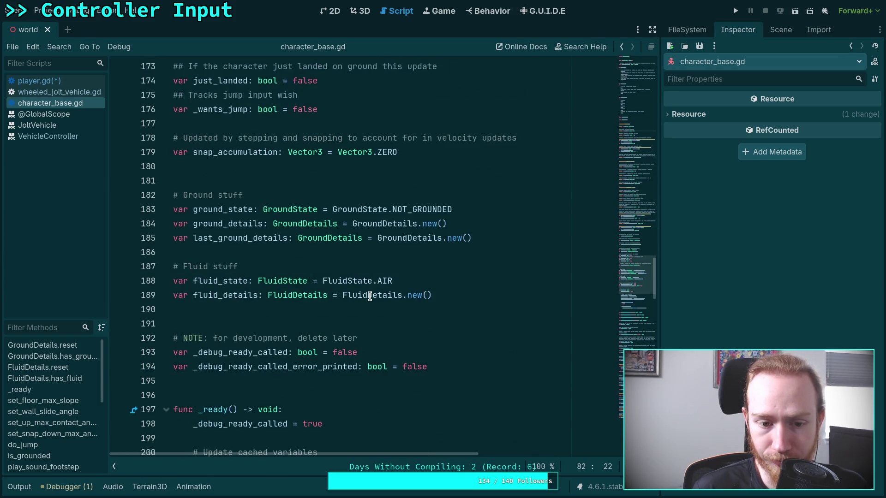
pyautogui.scroll(10, 369, 296)
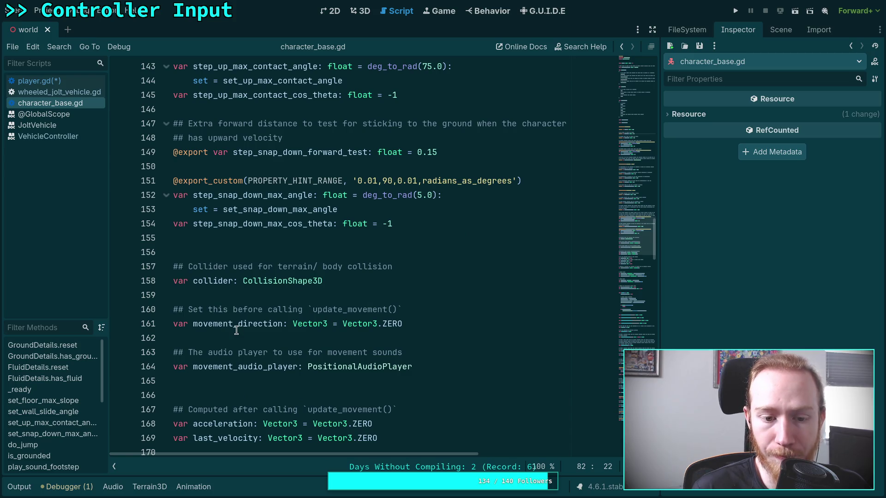
pyautogui.doubleClick(237, 329)
pyautogui.hotkey('ctrl', 'f')
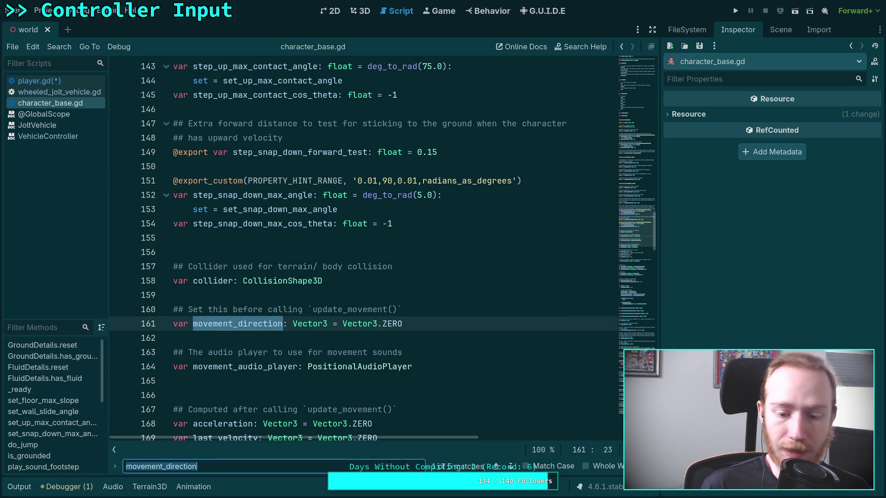
# Jump to movement_direction's next use at line 323 and read update_movement
pyautogui.press('Return')
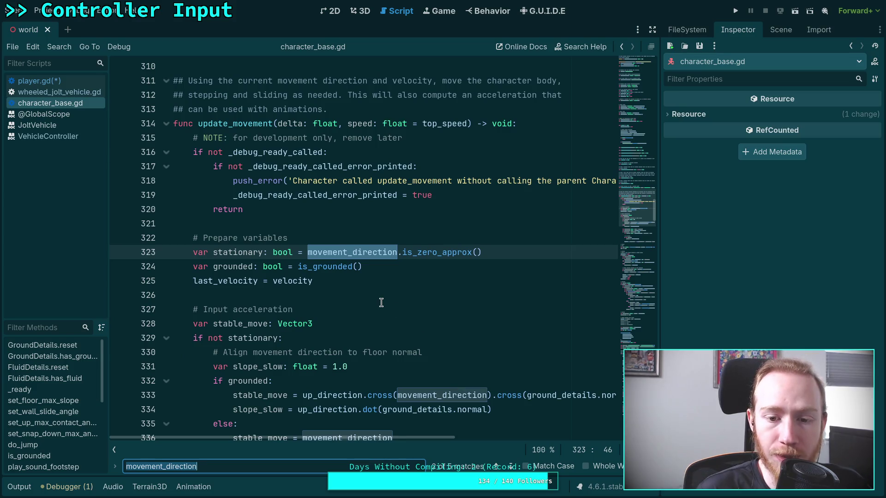
pyautogui.scroll(-4, 385, 322)
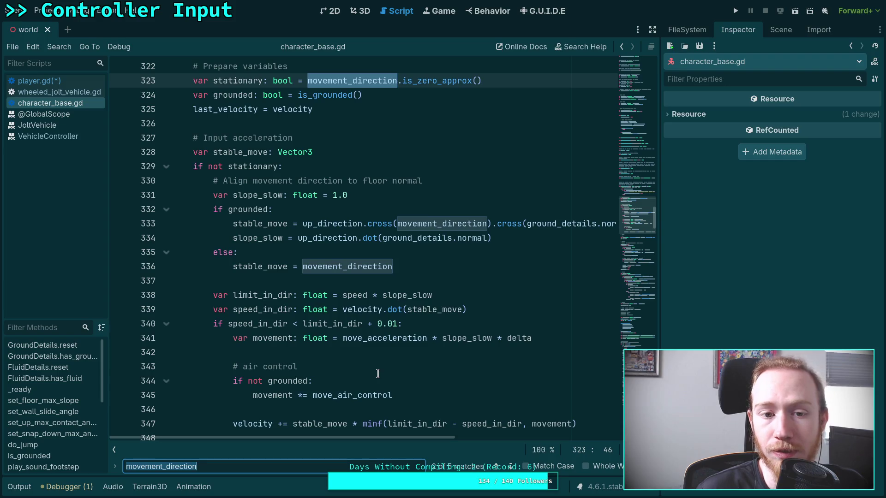
pyautogui.scroll(-3, 378, 374)
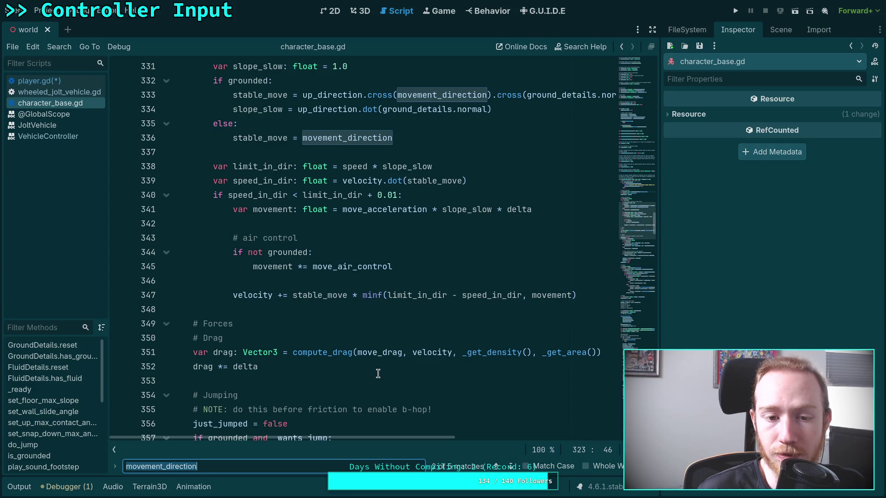
pyautogui.scroll(2, 378, 373)
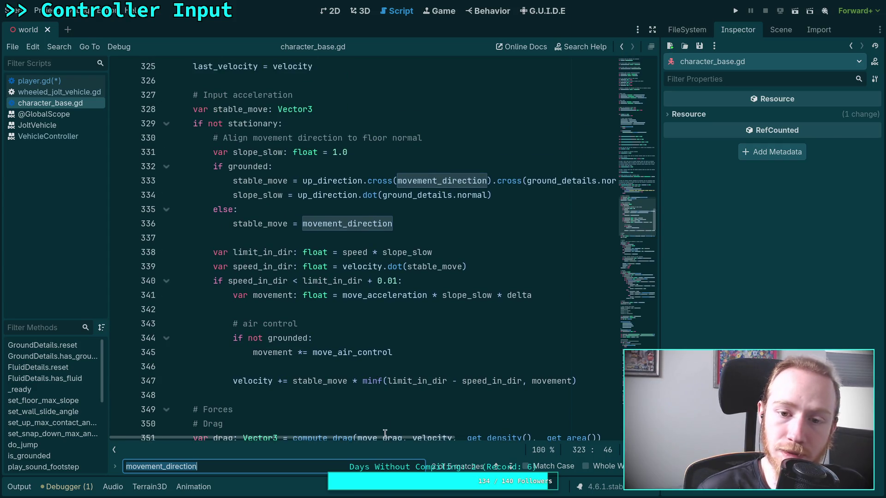
pyautogui.moveTo(387, 436)
pyautogui.mouseDown()
pyautogui.moveTo(508, 441)
pyautogui.moveTo(390, 441)
pyautogui.mouseUp()
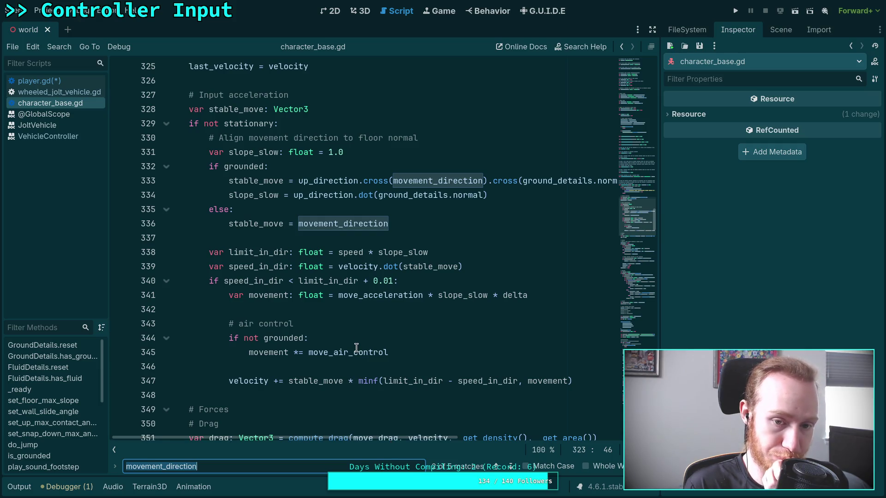
pyautogui.moveTo(356, 346)
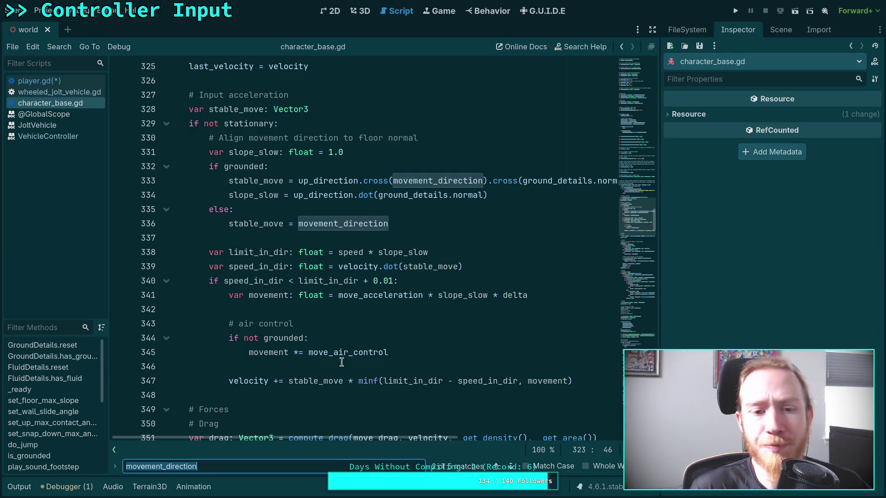
pyautogui.hscroll(1, 337, 440)
pyautogui.hscroll(-1, 339, 441)
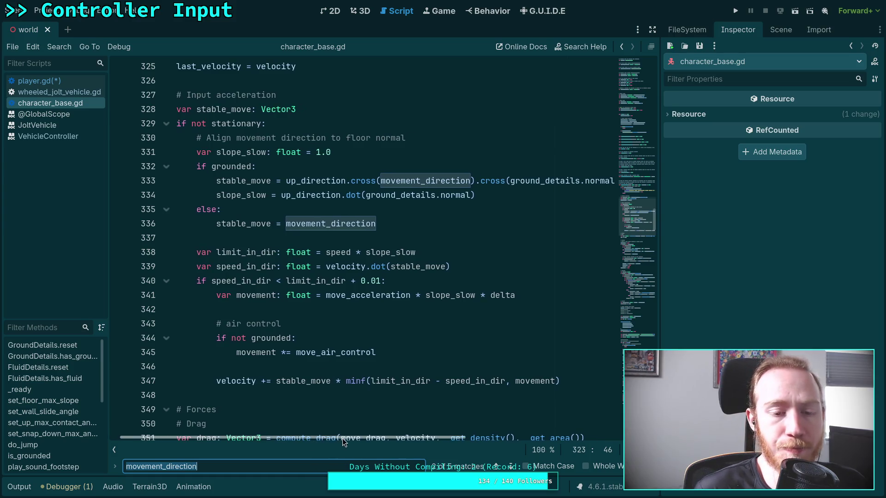
# Check movement_direction in the airborne branch and put the caret before up_direction on line 333
pyautogui.doubleClick(324, 224)
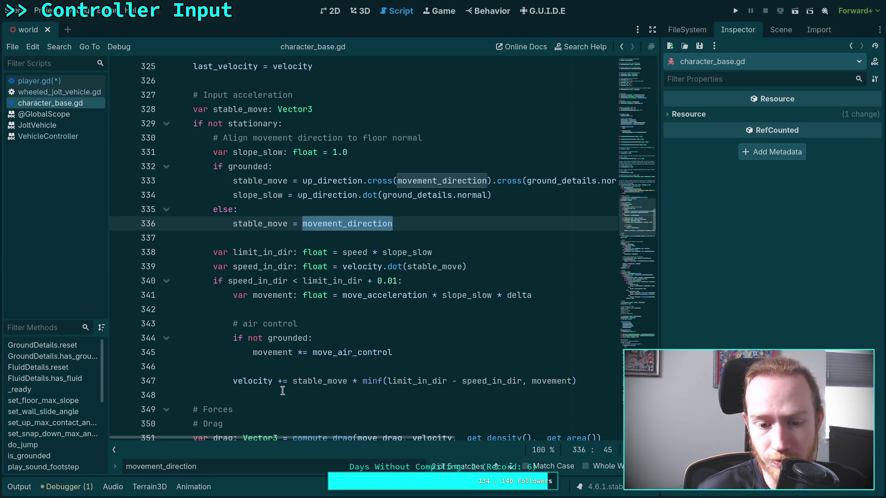
pyautogui.moveTo(335, 442)
pyautogui.mouseDown()
pyautogui.moveTo(499, 441)
pyautogui.moveTo(269, 419)
pyautogui.mouseUp()
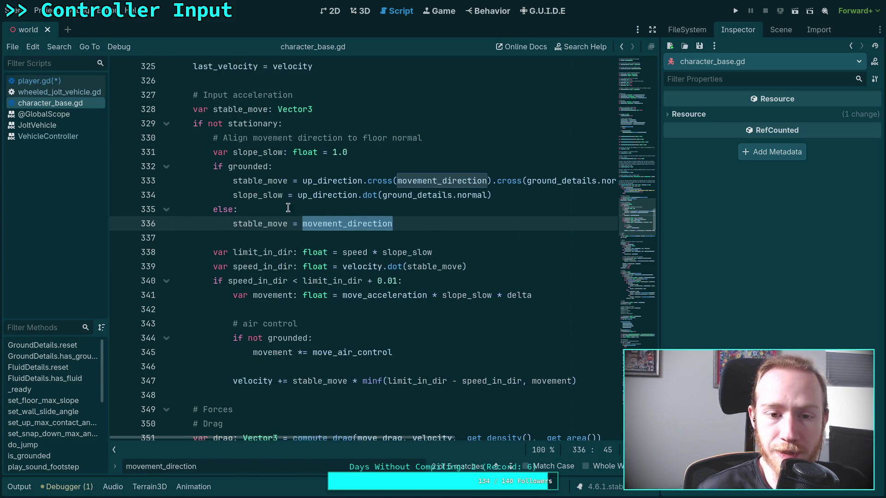
pyautogui.click(297, 181)
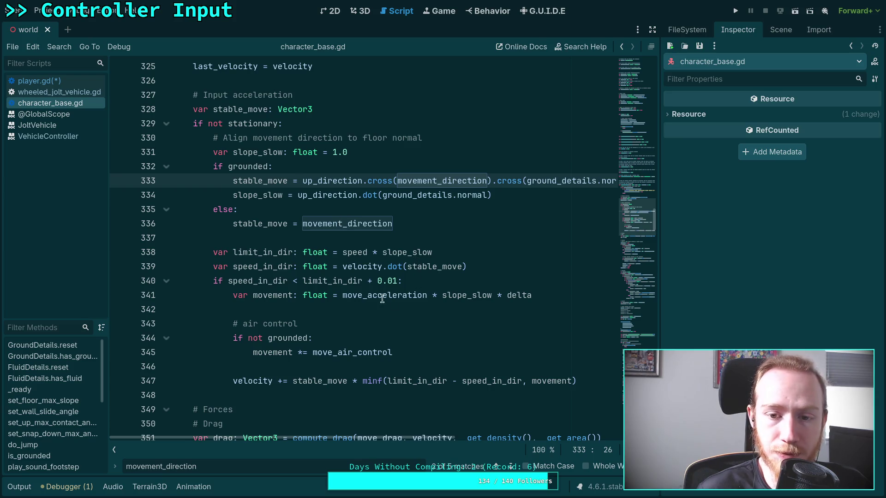
pyautogui.click(302, 179)
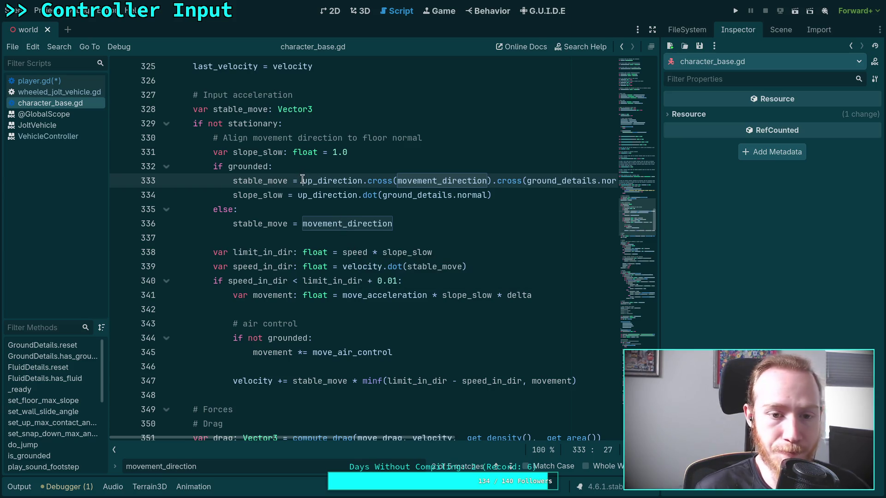
pyautogui.write('(acc')
pyautogui.press('Tab')
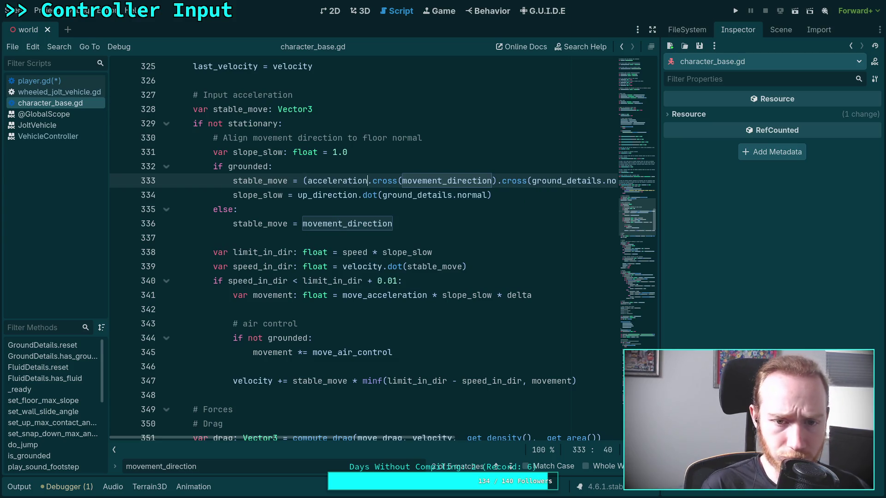
pyautogui.hotkey('ctrl', 'z')
pyautogui.press('Return')
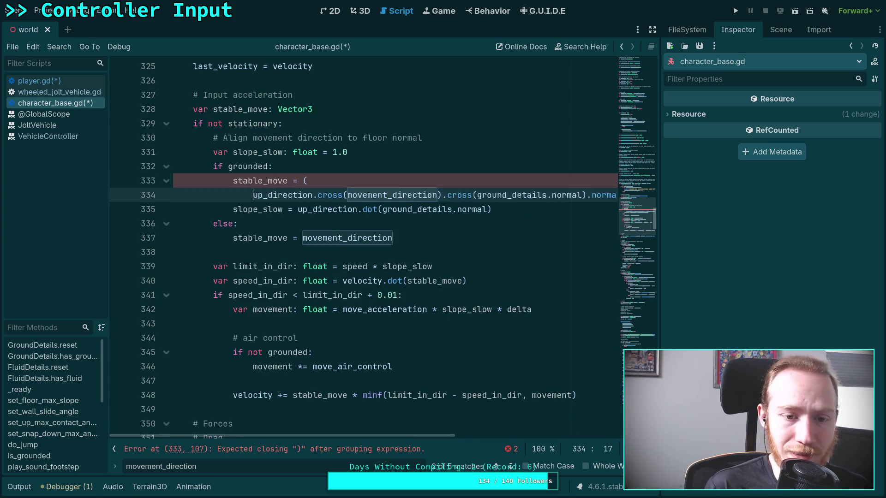
pyautogui.press('Tab')
pyautogui.moveTo(394, 436); pyautogui.dragTo(636, 438)
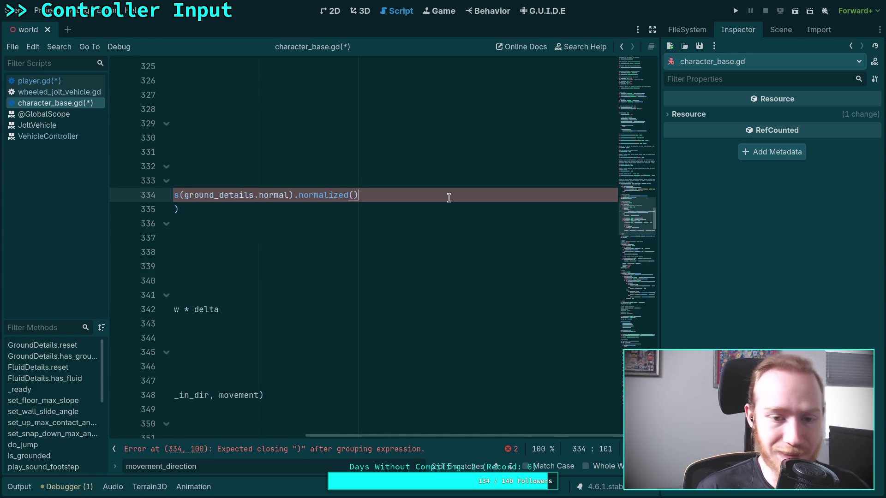
pyautogui.click(174, 209)
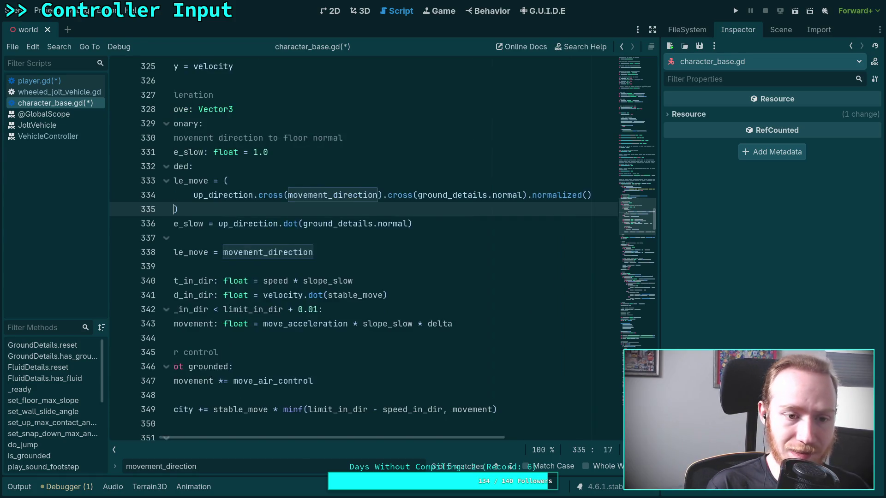
pyautogui.press('Return')
pyautogui.press('Tab')
pyautogui.press('Tab')
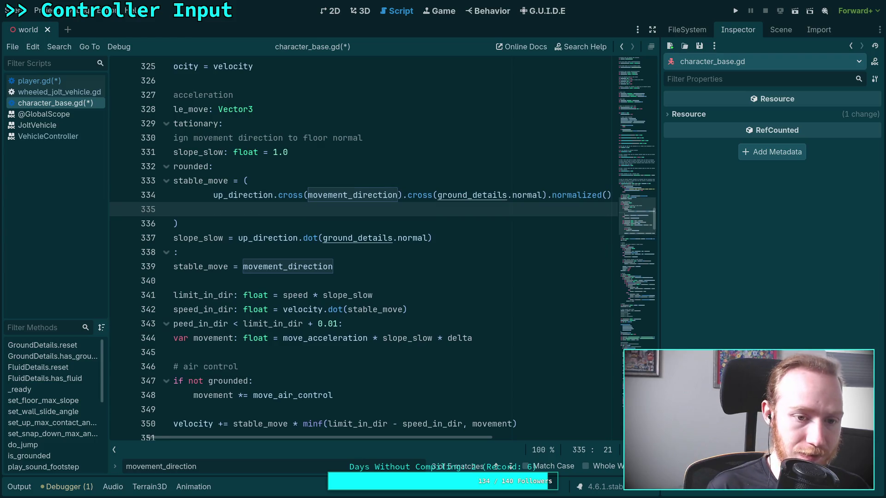
pyautogui.press('BackSpace')
pyautogui.write('*(')
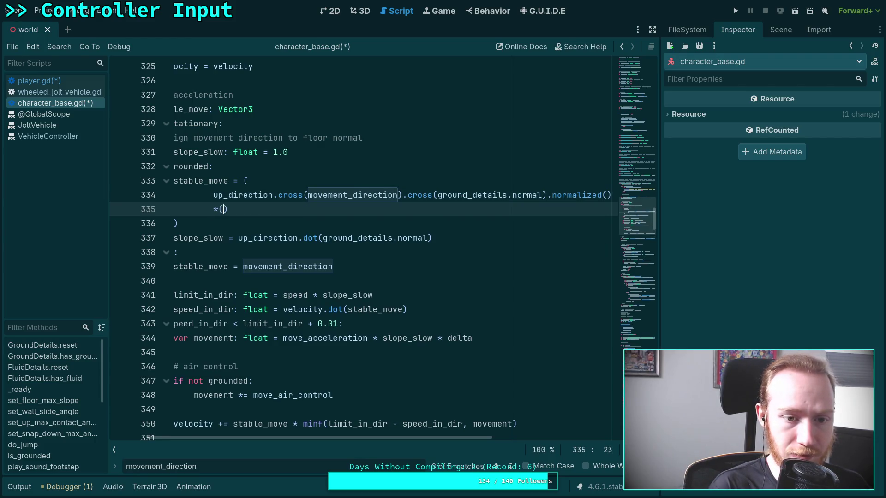
pyautogui.write('move')
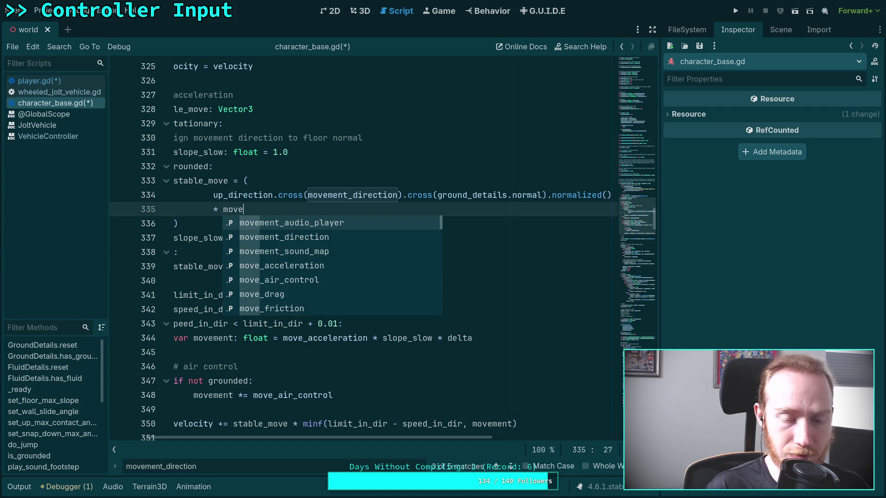
pyautogui.press('Down')
pyautogui.press('Return')
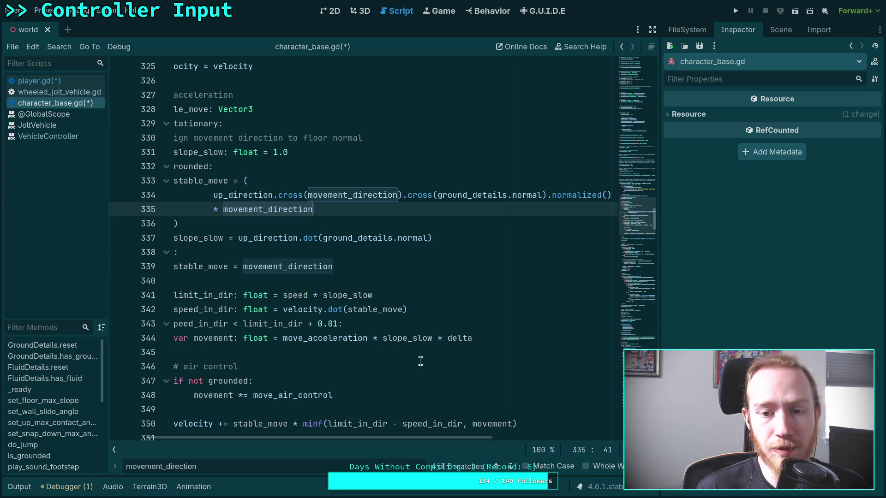
pyautogui.hscroll(-2, 405, 438)
pyautogui.scroll(1, 392, 350)
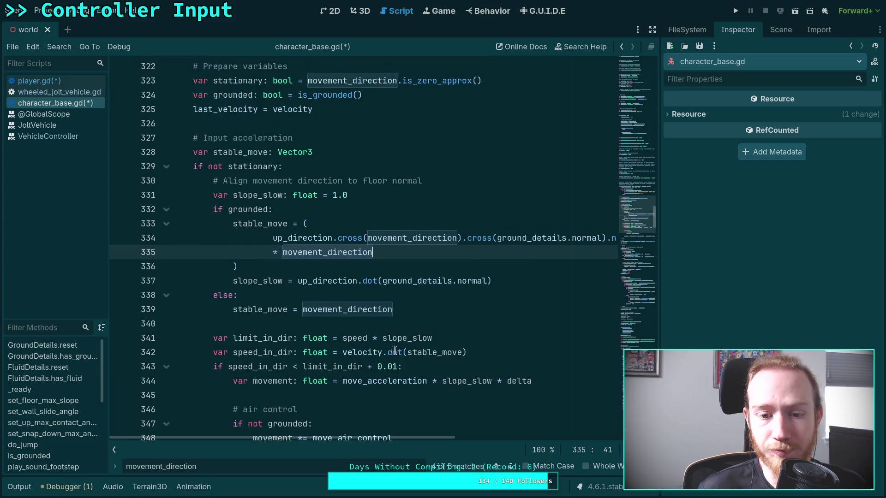
pyautogui.scroll(1, 393, 349)
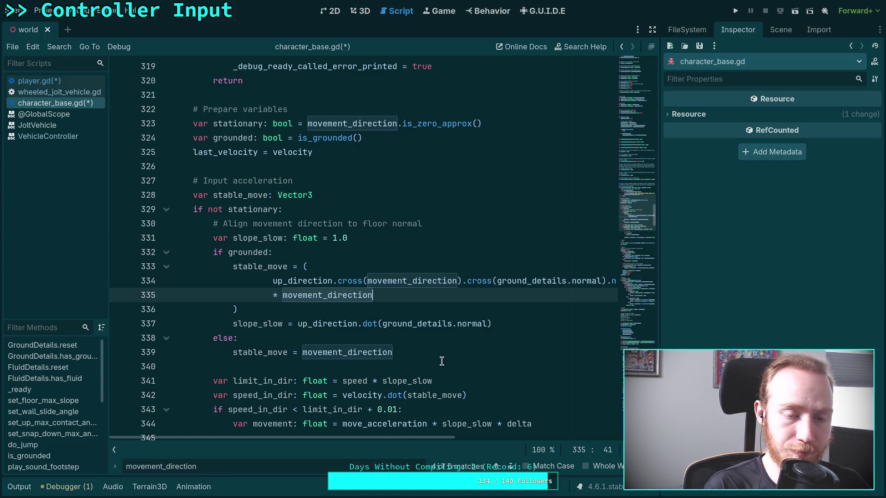
pyautogui.write('ple')
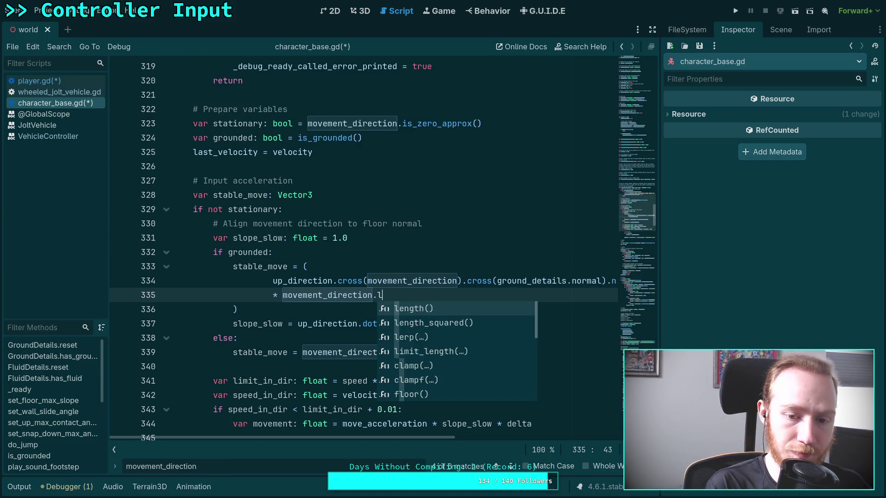
pyautogui.press('Return')
pyautogui.moveTo(421, 295); pyautogui.dragTo(112, 295)
pyautogui.press('BackSpace')
pyautogui.press('BackSpace')
pyautogui.hotkey('ctrl', 'z')
pyautogui.hotkey('ctrl', 'y')
pyautogui.click(203, 281)
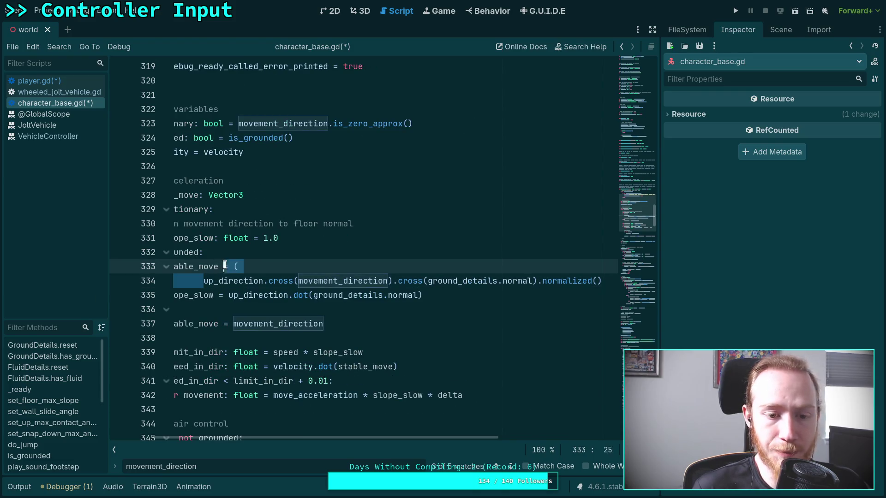
pyautogui.press('BackSpace')
pyautogui.press('BackSpace')
pyautogui.press('BackSpace')
pyautogui.moveTo(366, 435); pyautogui.dragTo(345, 438)
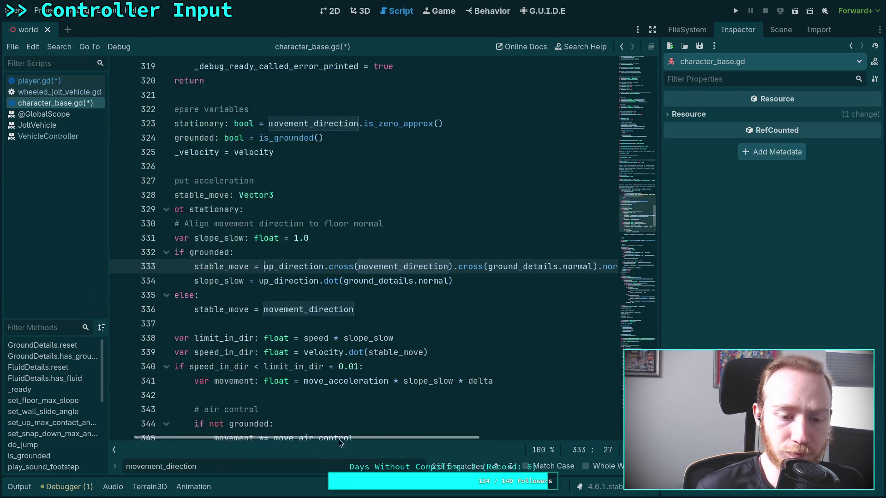
pyautogui.scroll(-3, 305, 277)
pyautogui.doubleClick(261, 180)
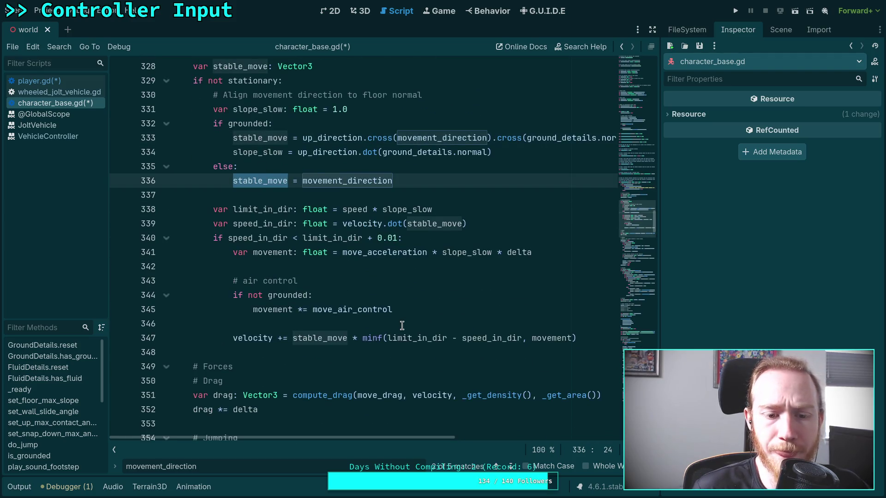
pyautogui.scroll(-1, 401, 325)
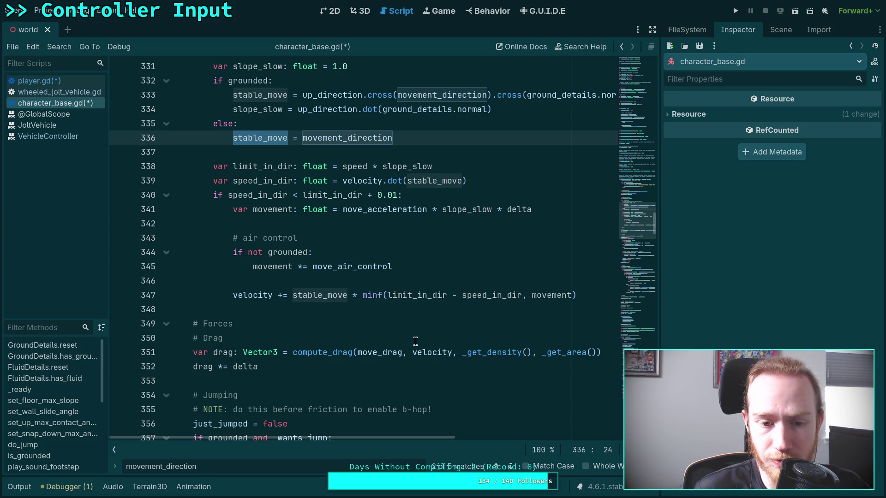
pyautogui.scroll(4, 415, 342)
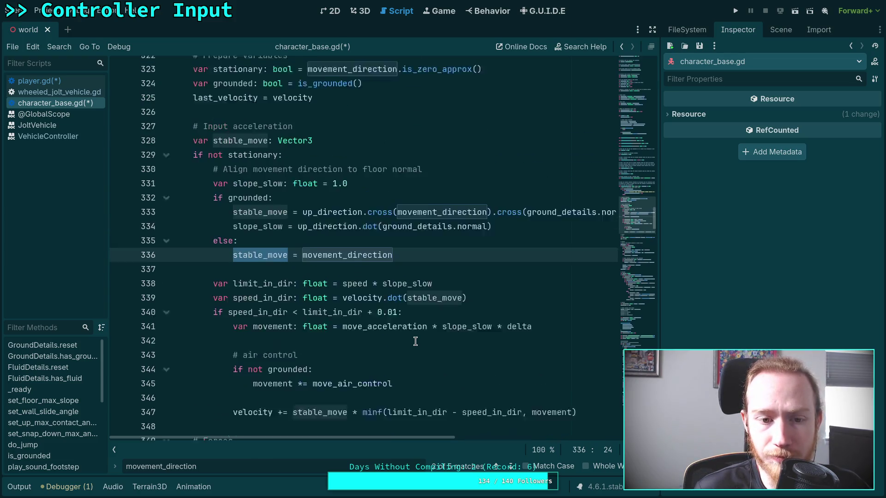
pyautogui.scroll(-2, 415, 342)
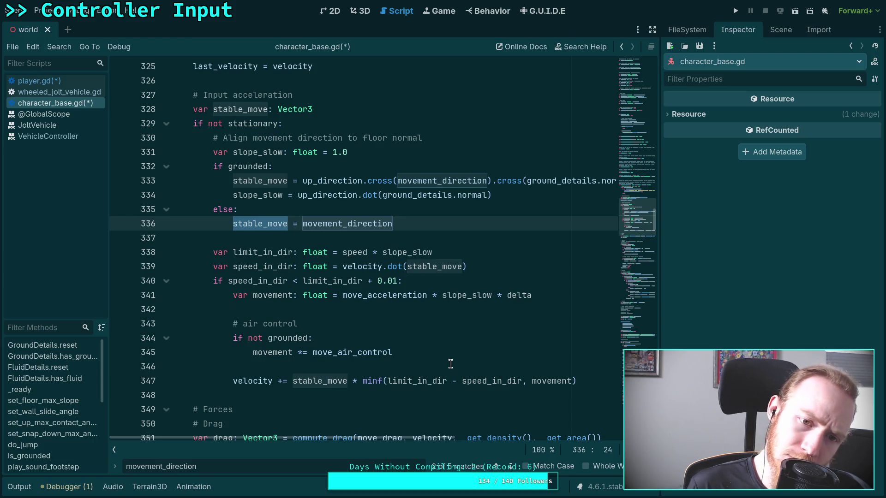
pyautogui.scroll(2, 446, 359)
pyautogui.scroll(-10, 442, 355)
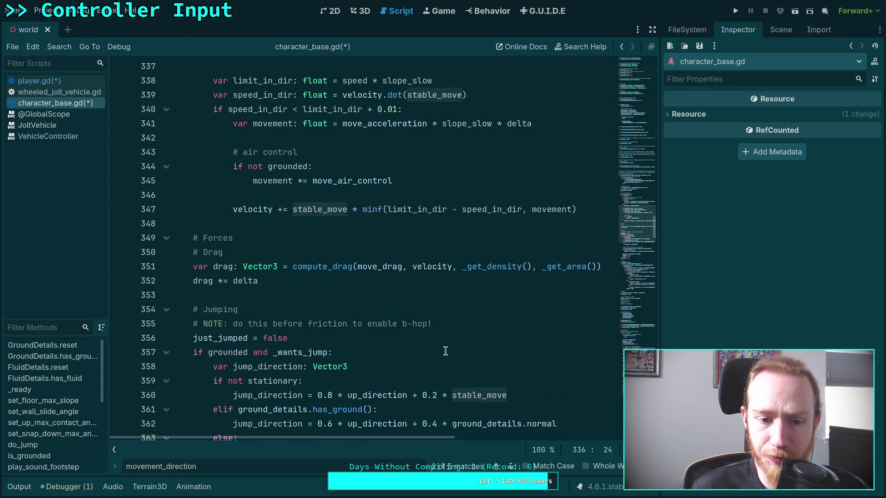
pyautogui.scroll(-3, 290, 323)
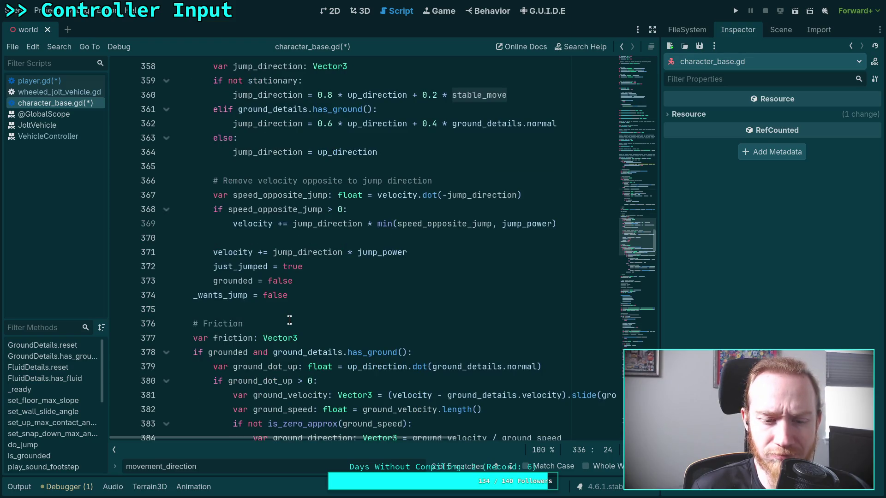
# Scroll through character_base.gd and fold the for step in range(4) loop at line 428
pyautogui.click(51, 81)
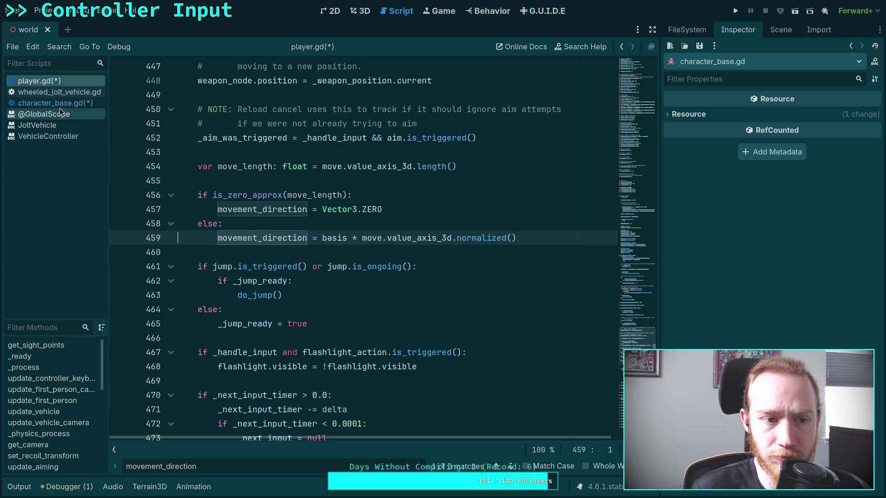
pyautogui.click(65, 104)
pyautogui.scroll(-5, 342, 273)
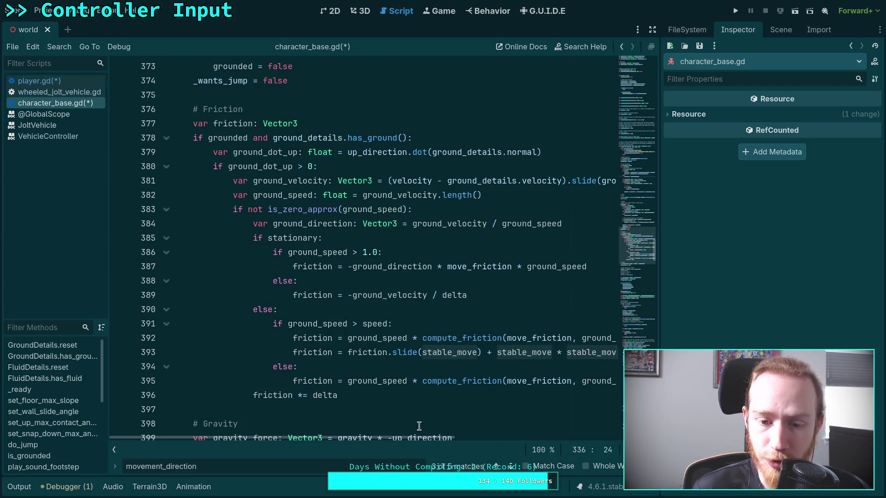
pyautogui.hscroll(2, 425, 441)
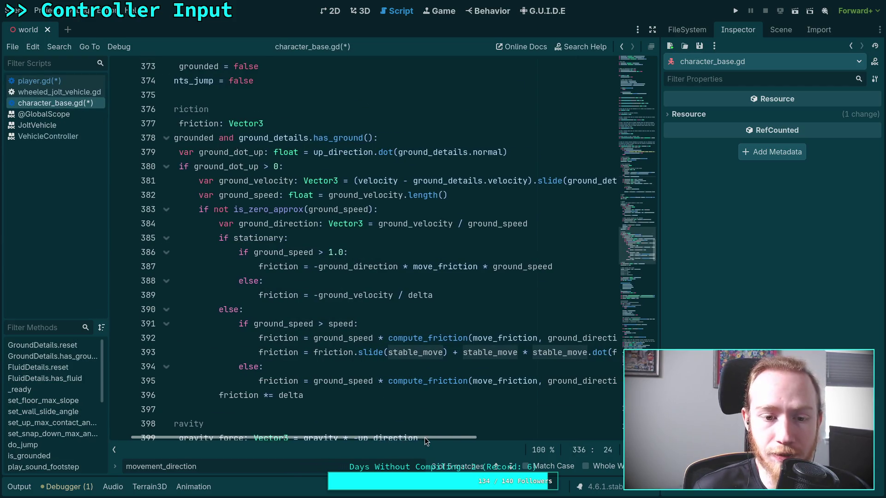
pyautogui.moveTo(425, 437); pyautogui.dragTo(613, 433)
pyautogui.moveTo(491, 434); pyautogui.dragTo(384, 434)
pyautogui.scroll(-2, 386, 414)
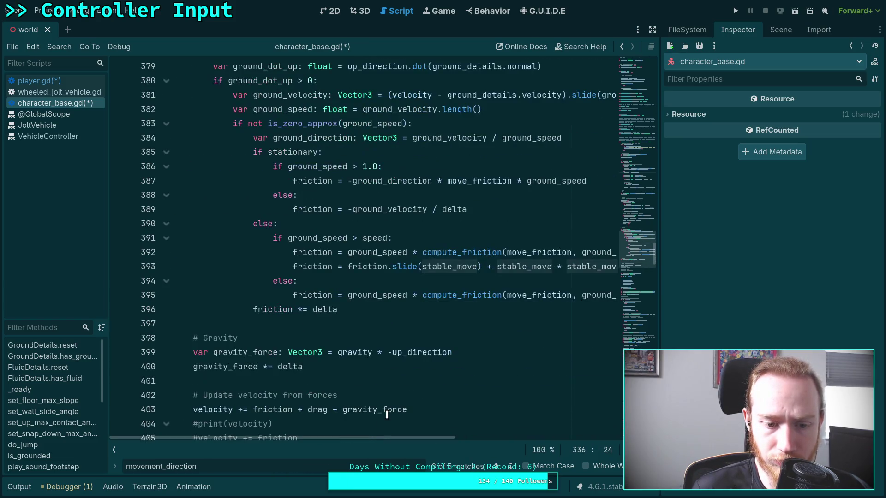
pyautogui.scroll(-10, 386, 414)
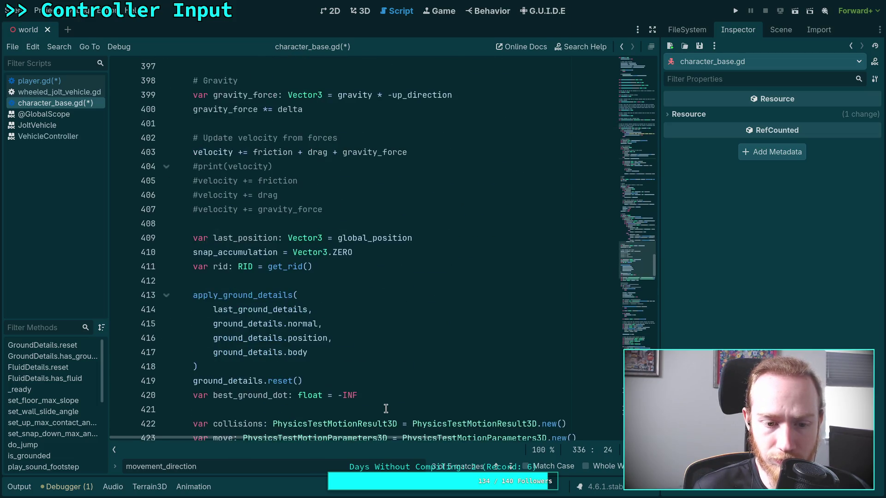
pyautogui.scroll(-7, 386, 409)
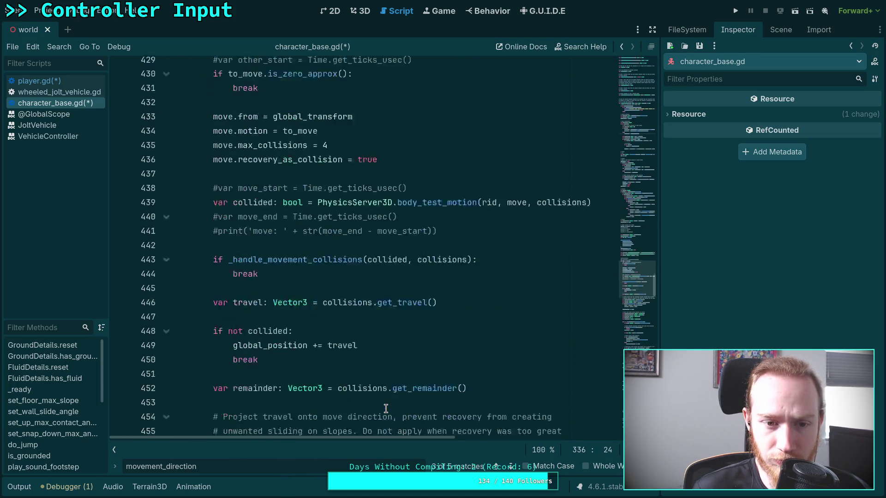
pyautogui.scroll(4, 194, 239)
pyautogui.click(166, 209)
# Scroll down through the rest of character_base.gd and back up
pyautogui.scroll(-5, 318, 343)
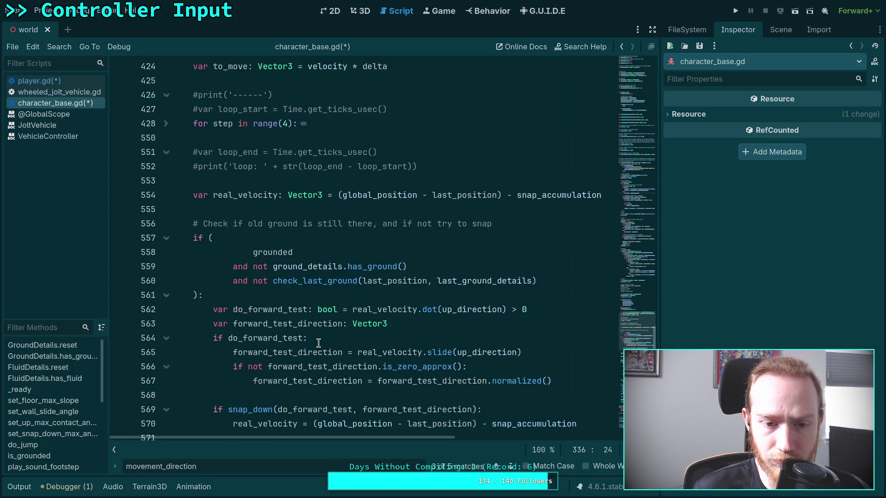
pyautogui.scroll(-2, 318, 342)
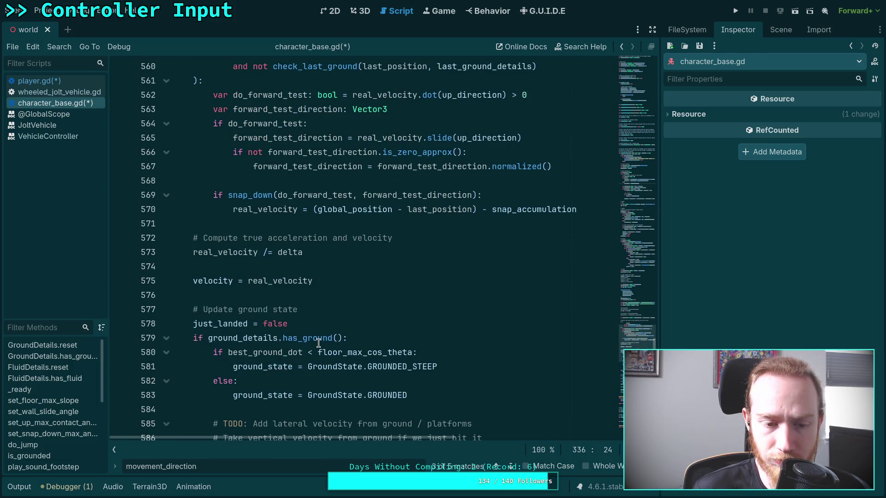
pyautogui.scroll(-4, 318, 342)
pyautogui.scroll(-3, 318, 343)
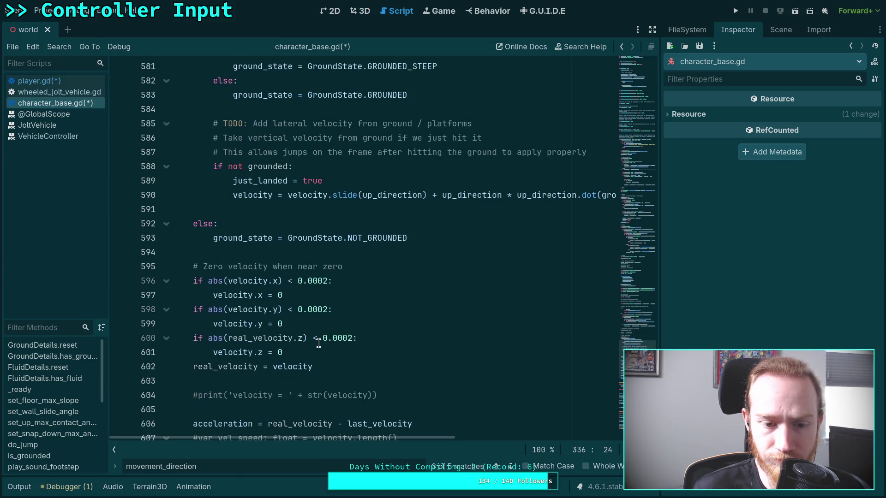
pyautogui.scroll(-2, 318, 343)
pyautogui.scroll(16, 318, 342)
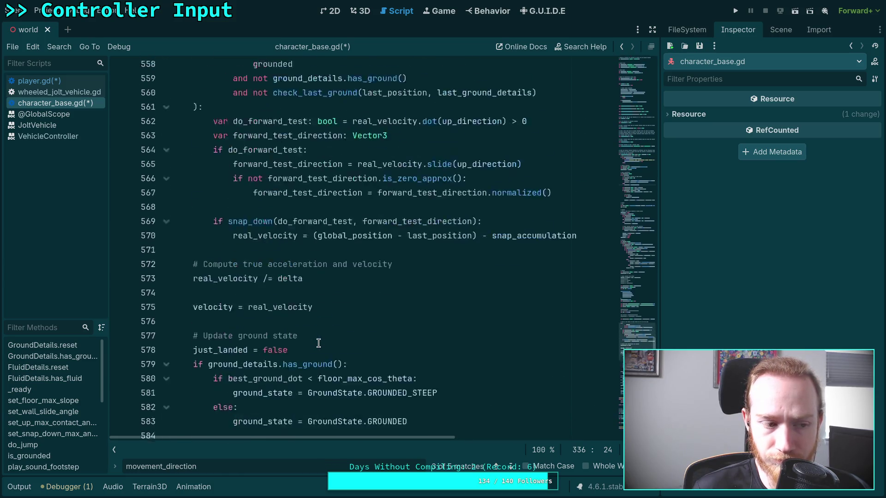
pyautogui.scroll(14, 318, 343)
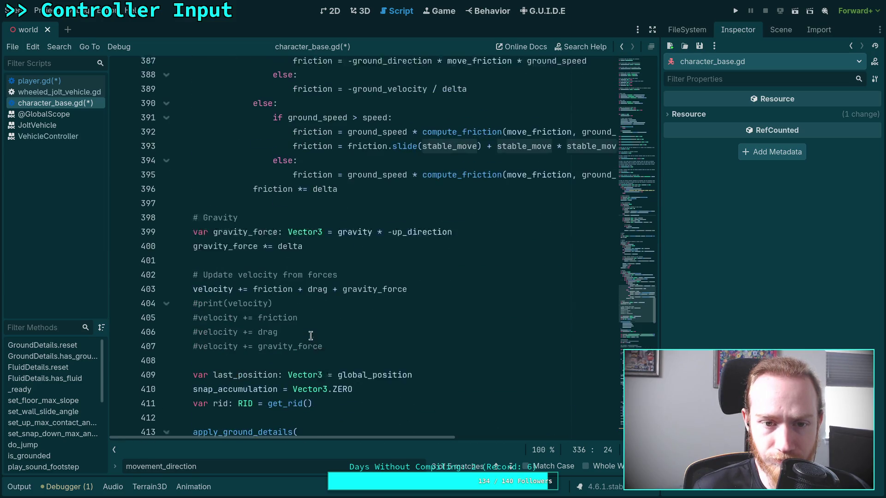
pyautogui.scroll(8, 311, 335)
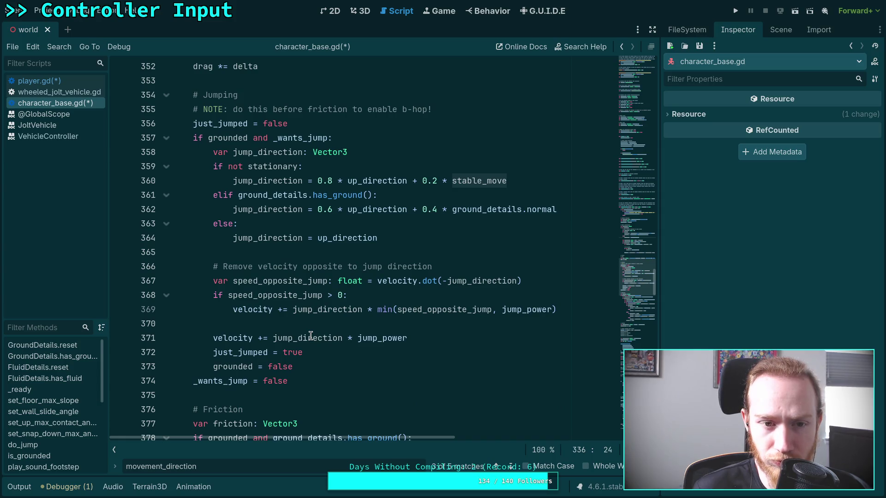
pyautogui.scroll(7, 311, 335)
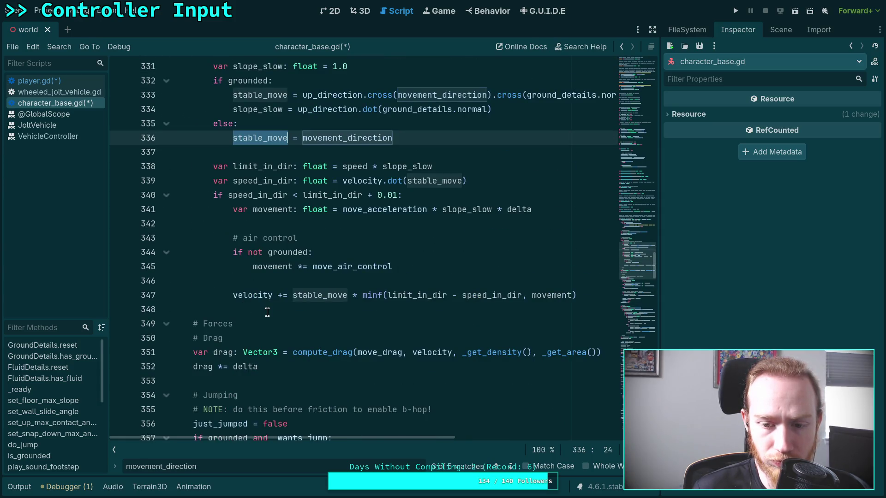
pyautogui.scroll(2, 267, 312)
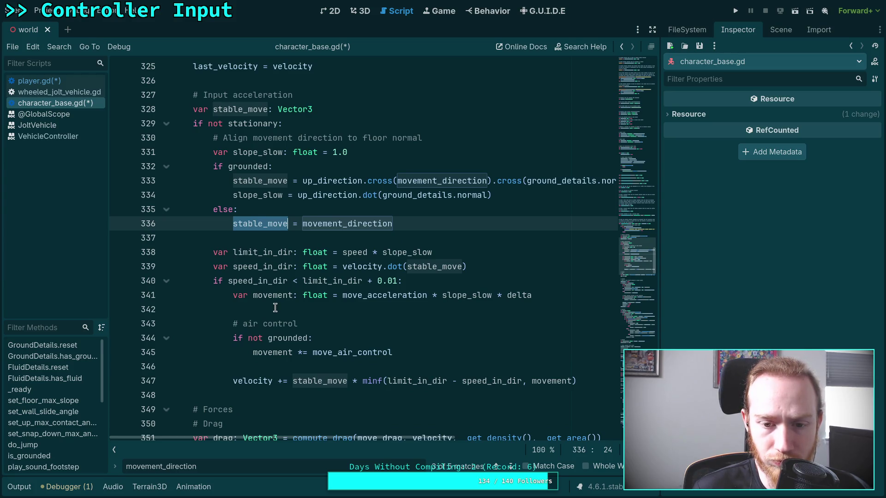
pyautogui.scroll(3, 275, 308)
pyautogui.scroll(3, 275, 307)
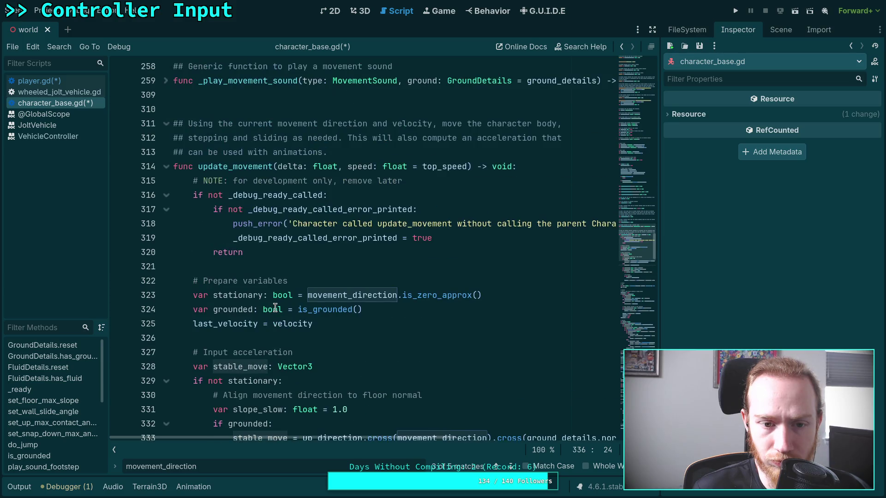
# Switch to player.gd and start a search from line 461
pyautogui.click(67, 82)
pyautogui.click(505, 260)
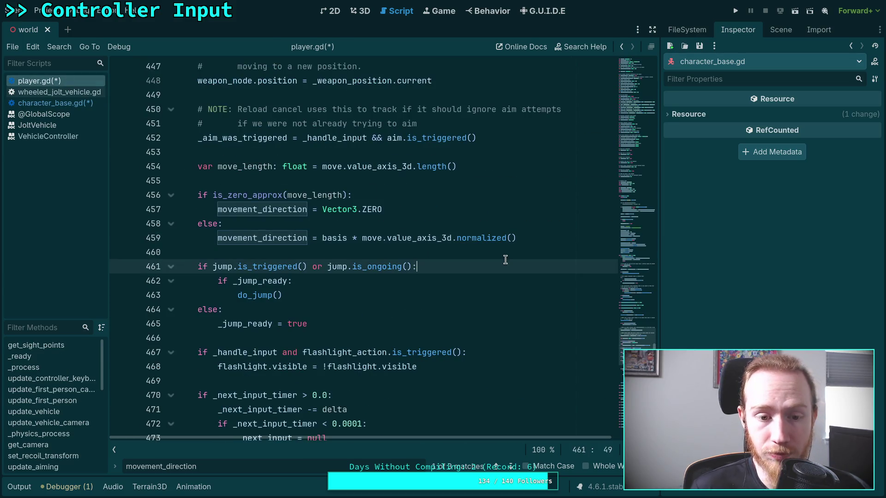
pyautogui.hotkey('ctrl', 'f')
# Search player.gd for top_speed, finding the update_movement call with _top_speed.current
pyautogui.write('top_spp')
pyautogui.press('BackSpace')
pyautogui.write('eed')
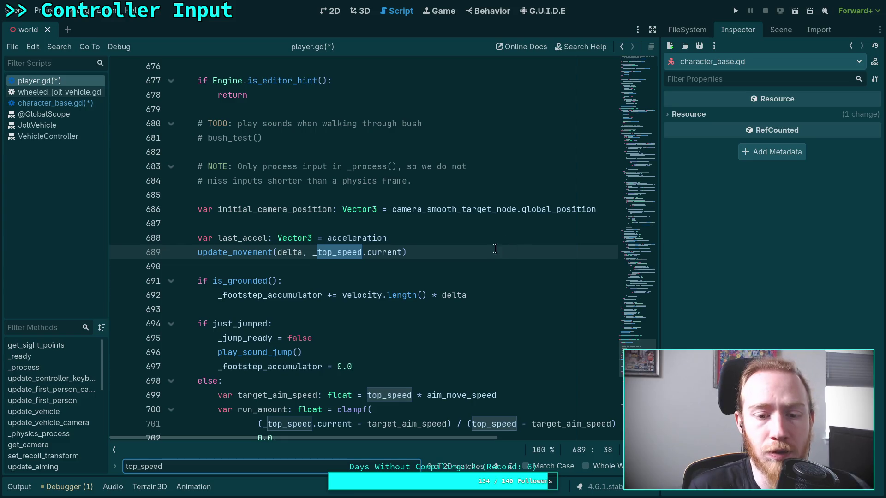
pyautogui.moveTo(249, 253)
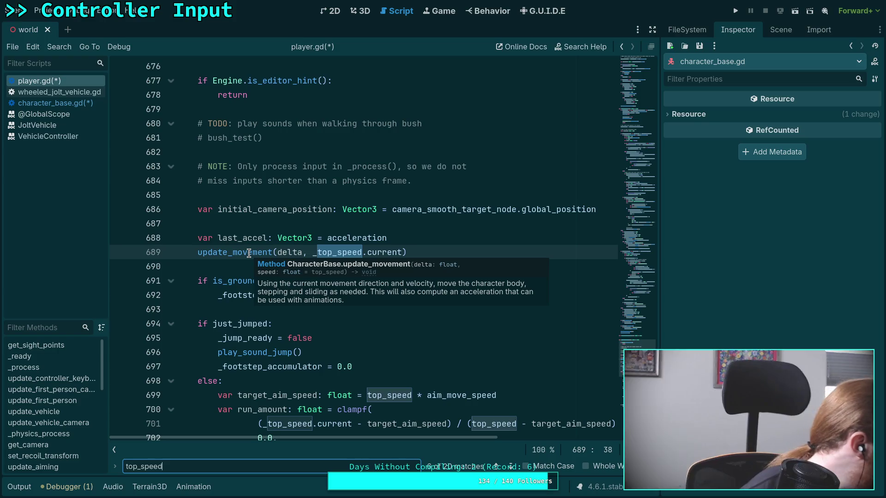
pyautogui.click(275, 266)
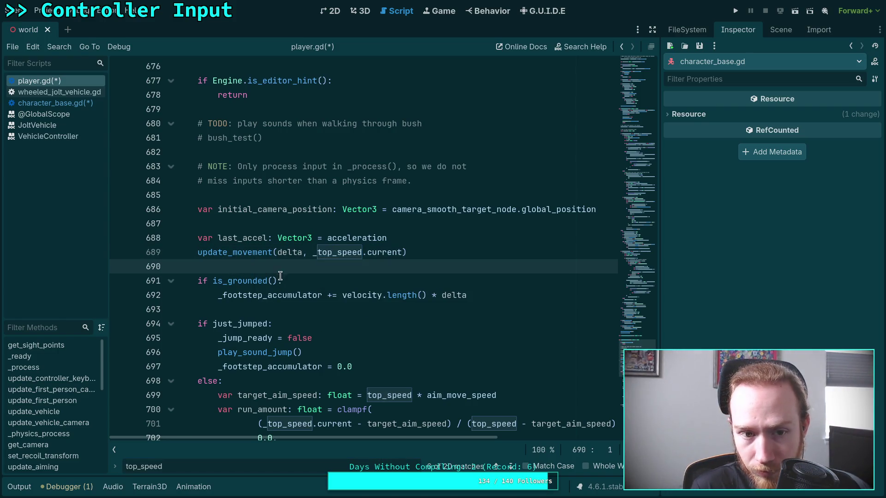
# Read the footstep code where run_amount clamps _top_speed.current against top_speed
pyautogui.scroll(4, 281, 279)
pyautogui.scroll(-4, 282, 275)
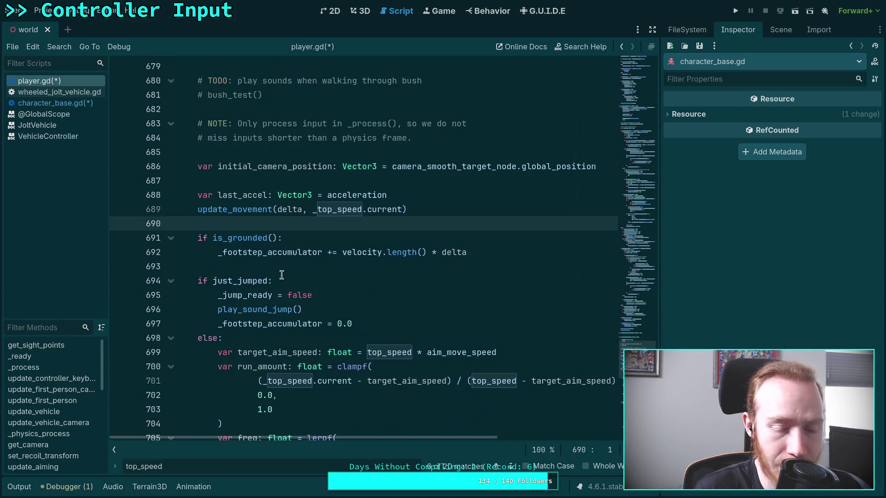
pyautogui.scroll(-2, 281, 275)
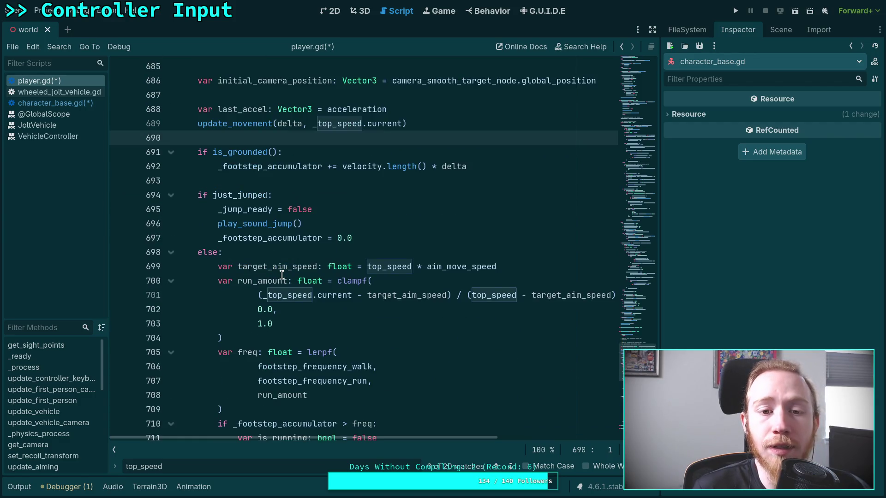
pyautogui.moveTo(262, 123)
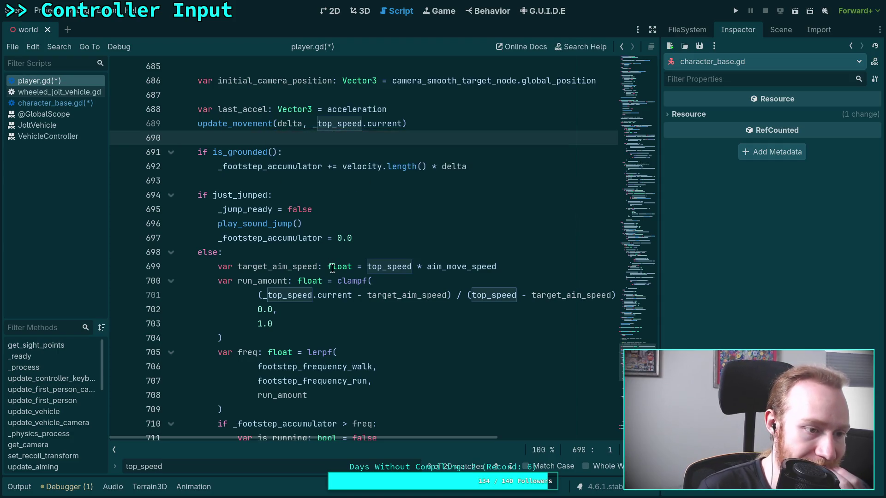
pyautogui.moveTo(332, 268)
pyautogui.moveTo(255, 251)
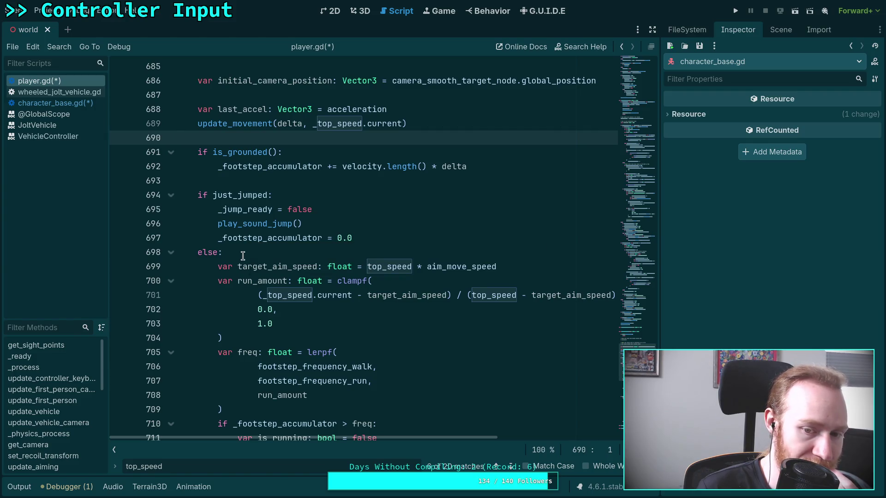
pyautogui.scroll(-6, 243, 256)
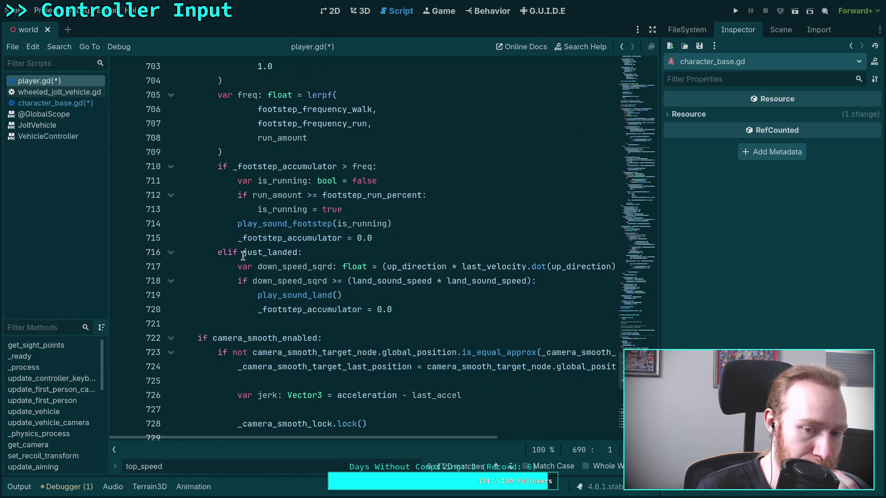
pyautogui.scroll(8, 243, 256)
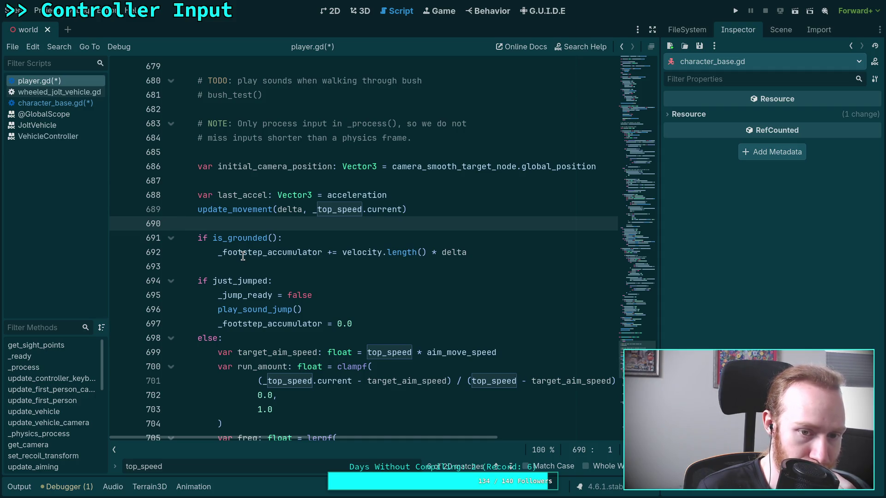
pyautogui.scroll(-13, 243, 256)
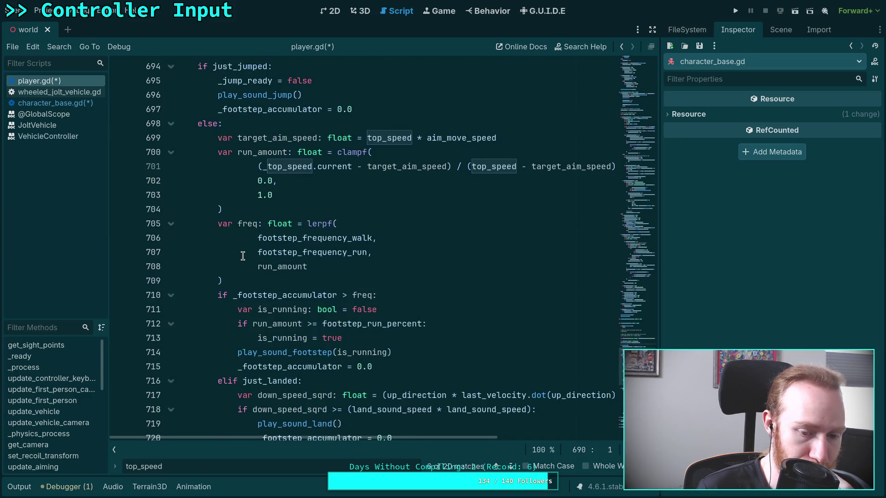
pyautogui.scroll(-3, 243, 256)
pyautogui.scroll(3, 242, 251)
pyautogui.scroll(7, 242, 248)
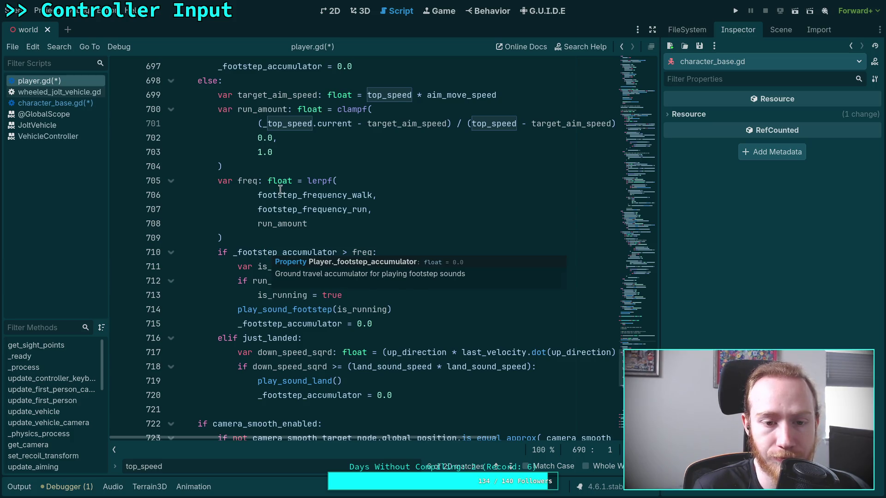
pyautogui.scroll(3, 282, 309)
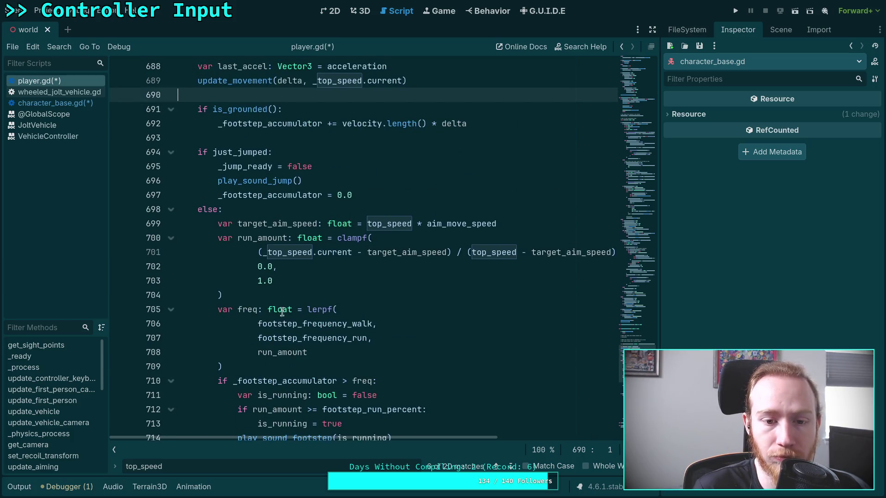
pyautogui.doubleClick(291, 352)
pyautogui.scroll(1, 326, 287)
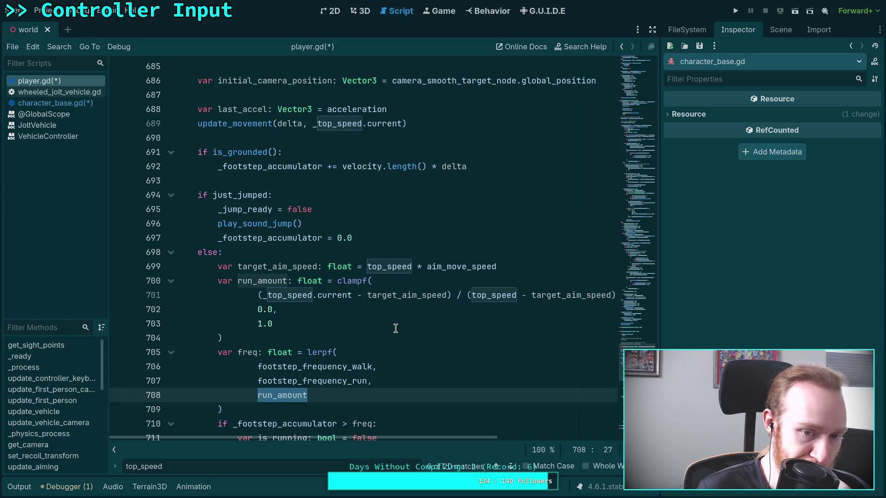
pyautogui.scroll(1, 396, 328)
pyautogui.scroll(-3, 395, 328)
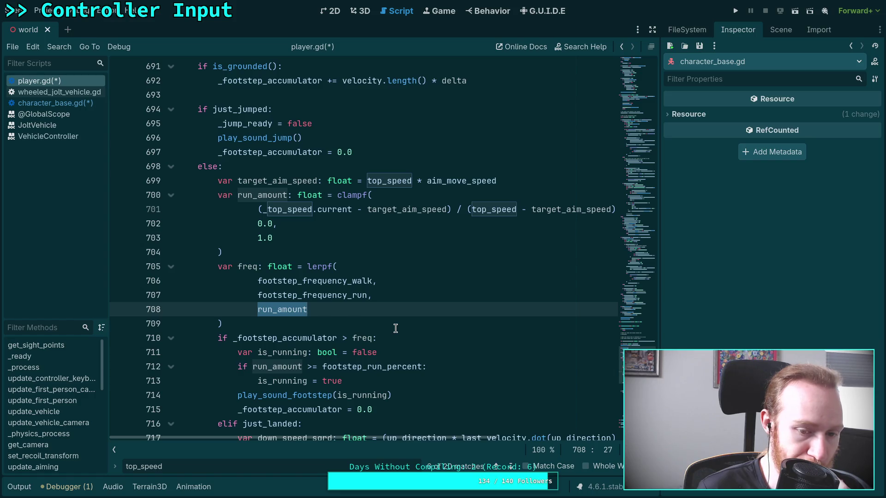
pyautogui.scroll(1, 395, 328)
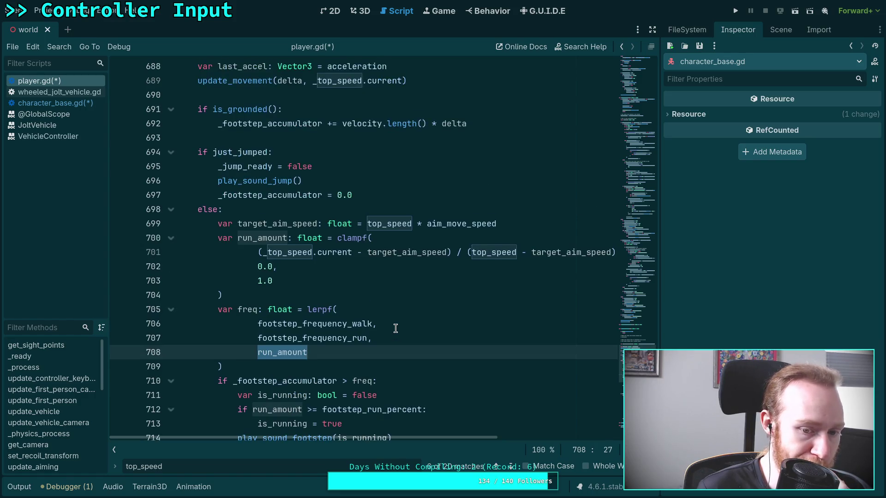
pyautogui.scroll(-3, 395, 327)
pyautogui.scroll(-2, 396, 328)
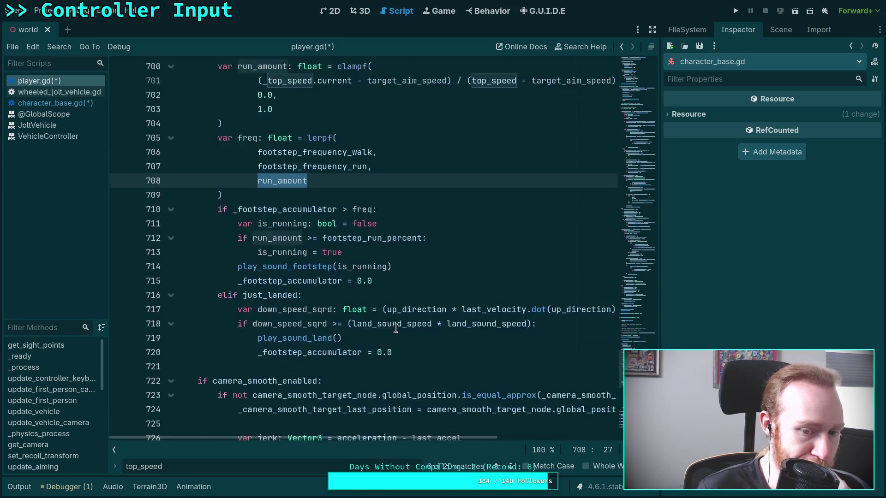
pyautogui.scroll(2, 396, 328)
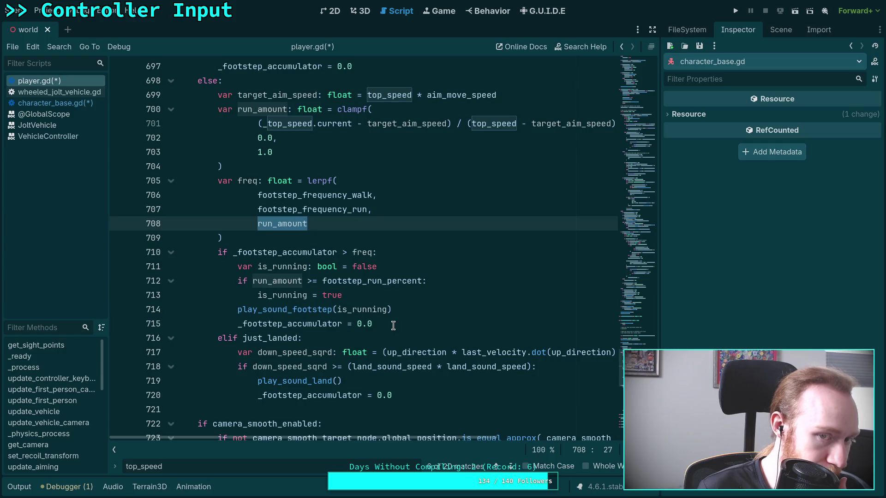
pyautogui.scroll(3, 351, 298)
pyautogui.doubleClick(287, 253)
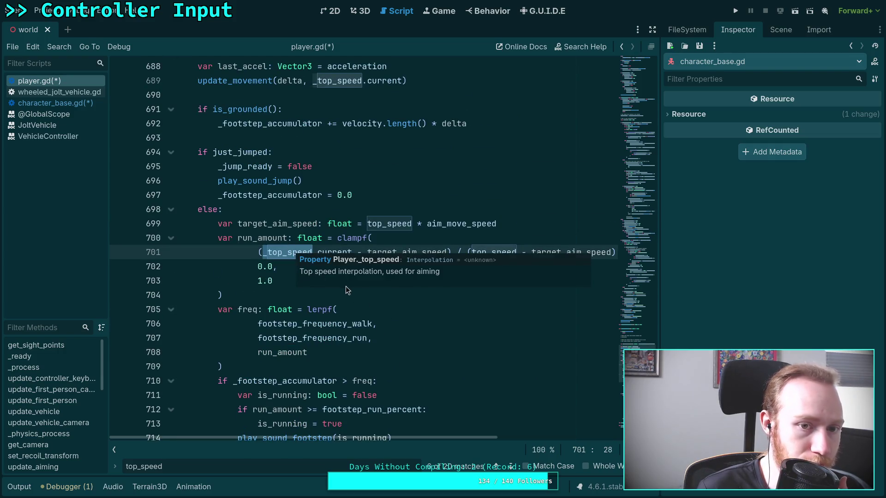
pyautogui.scroll(2, 258, 248)
# Collapse the update_vehicle function in player.gd
pyautogui.scroll(3, 268, 248)
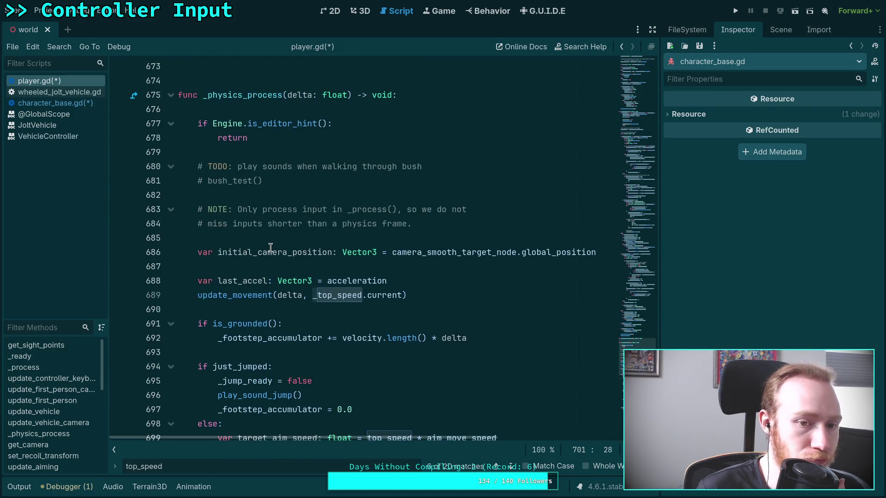
pyautogui.scroll(15, 270, 247)
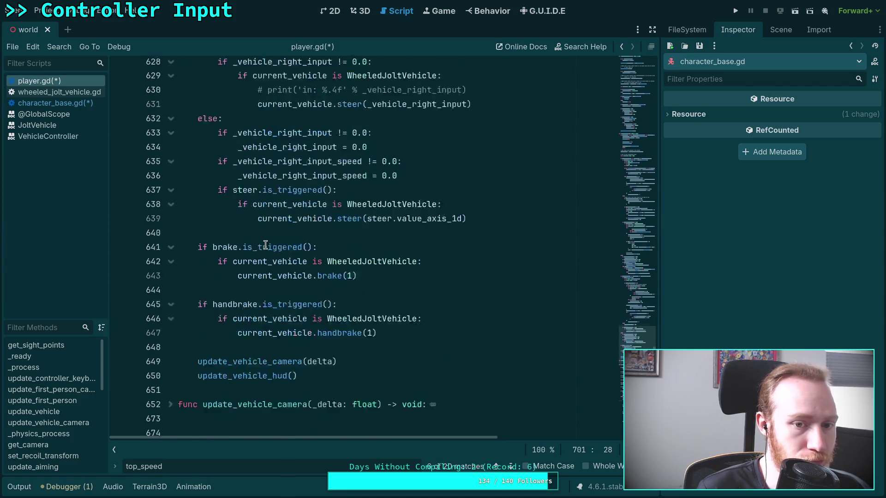
pyautogui.scroll(15, 265, 245)
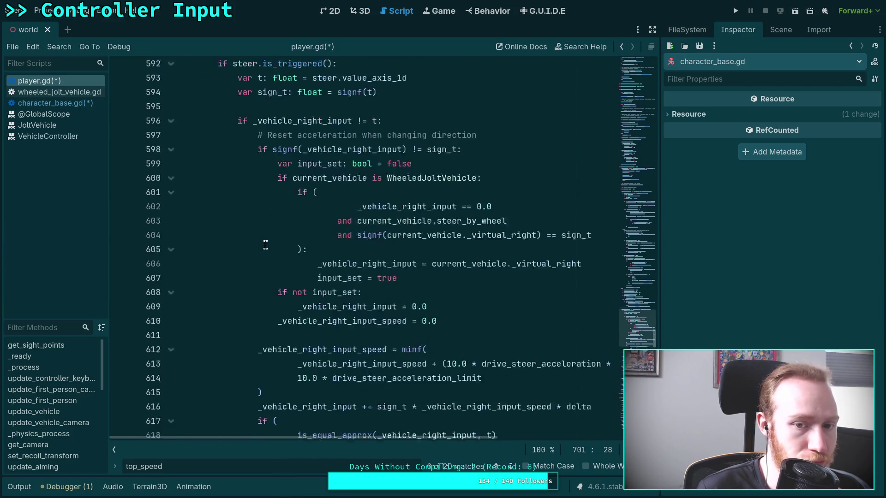
pyautogui.scroll(18, 212, 223)
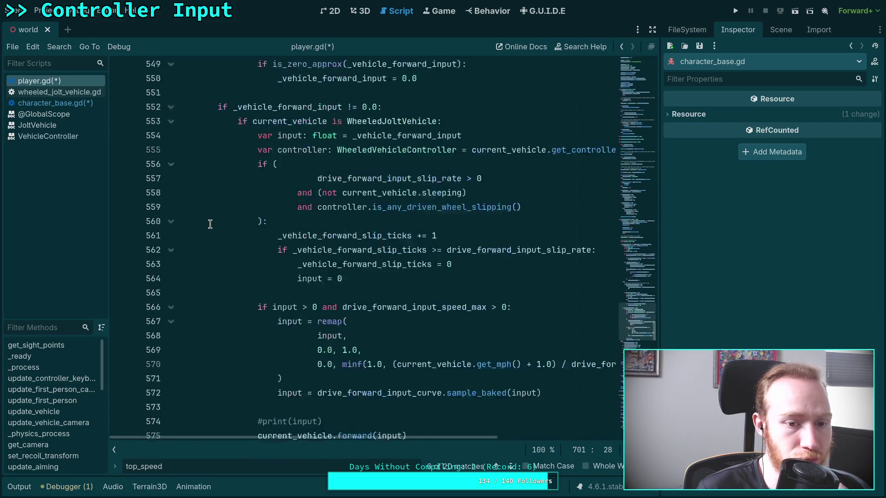
pyautogui.scroll(20, 210, 224)
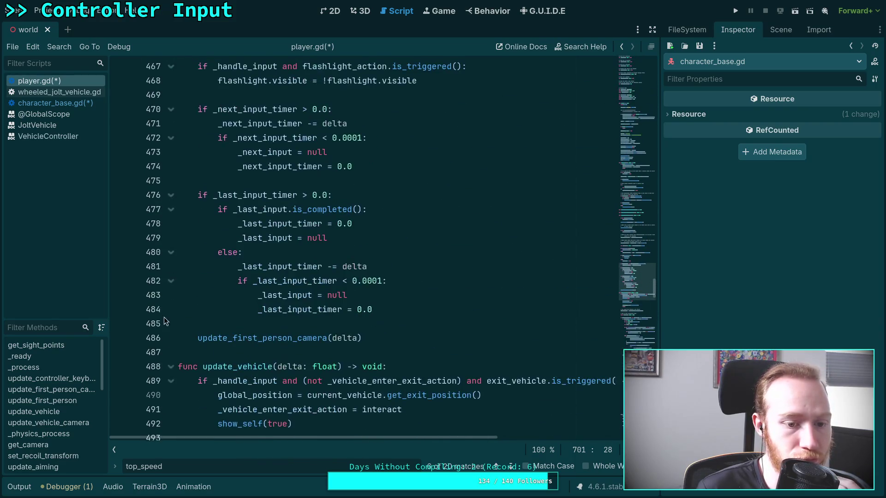
pyautogui.click(171, 366)
# Scroll back to the start of the _physics_process function
pyautogui.scroll(4, 206, 285)
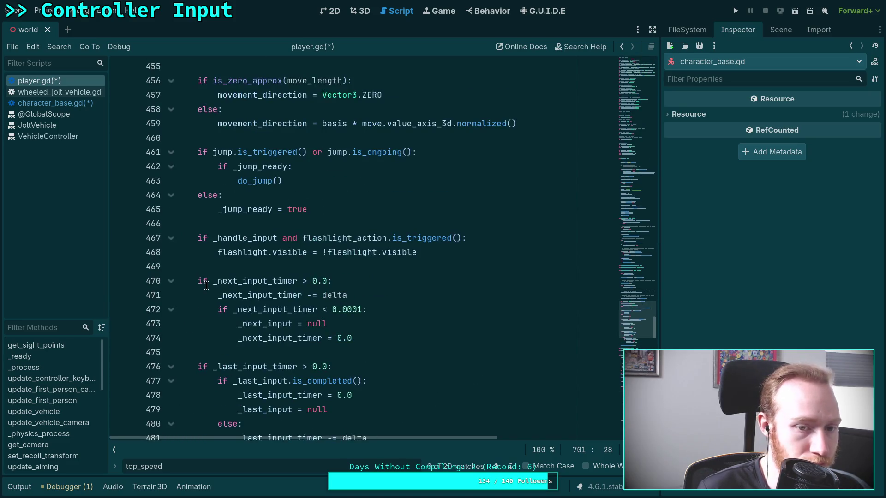
pyautogui.scroll(7, 208, 282)
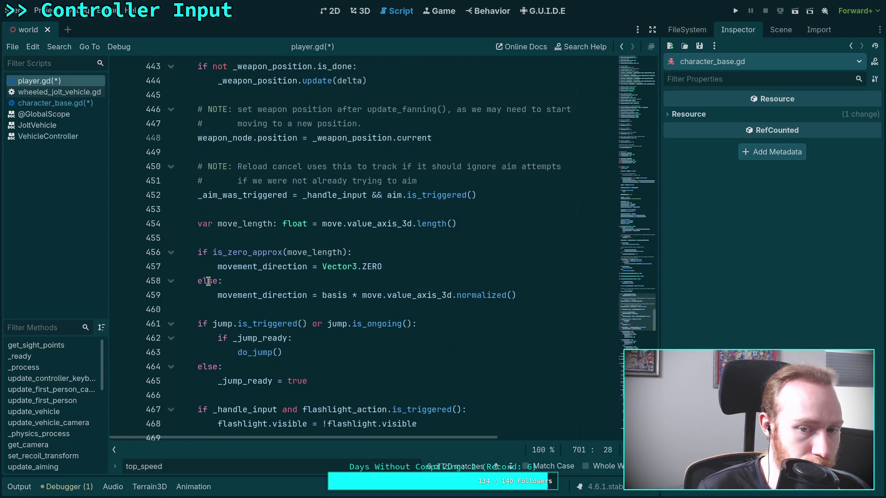
pyautogui.scroll(2, 208, 281)
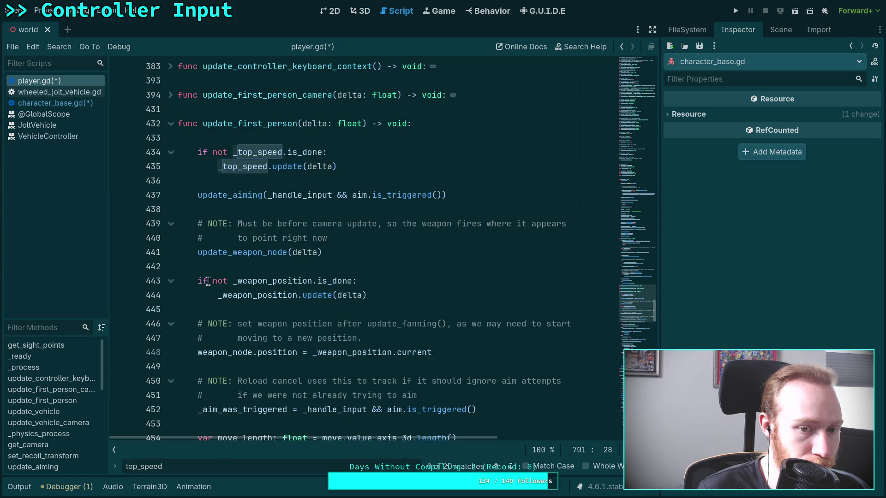
pyautogui.scroll(2, 208, 281)
pyautogui.scroll(-2, 206, 258)
pyautogui.scroll(-2, 208, 260)
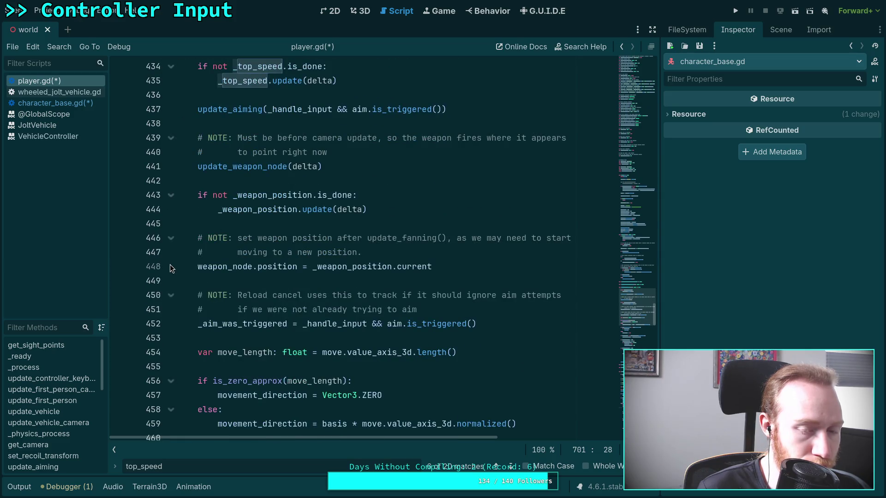
pyautogui.scroll(2, 169, 265)
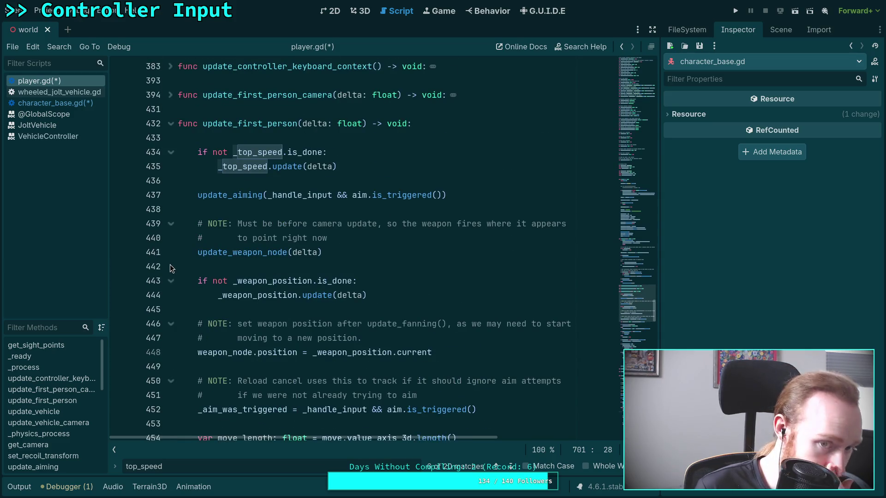
pyautogui.moveTo(257, 167)
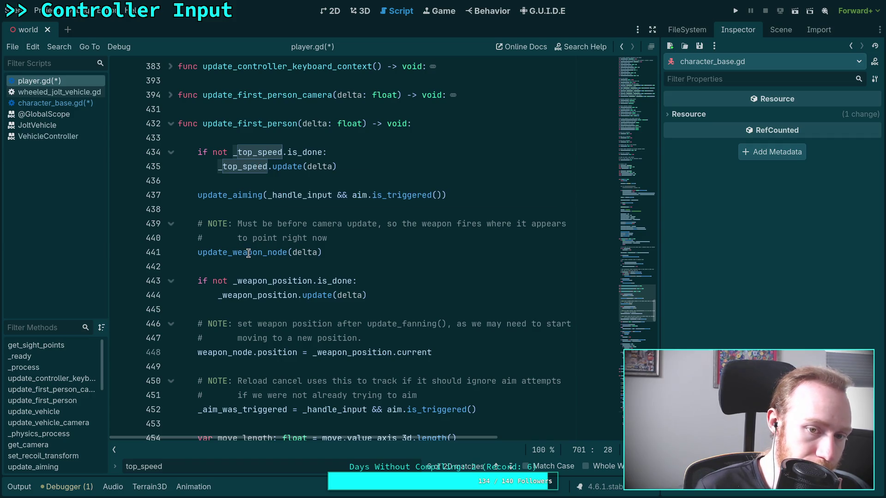
pyautogui.scroll(-4, 257, 244)
pyautogui.scroll(-9, 257, 244)
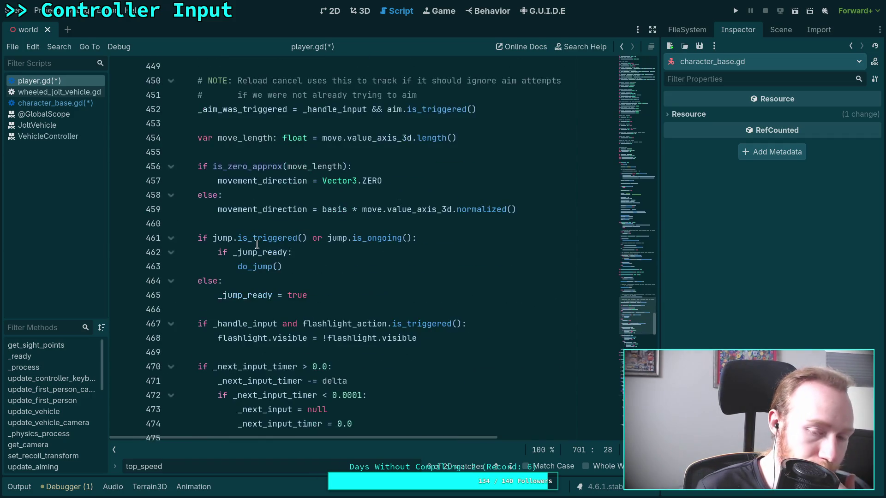
pyautogui.scroll(12, 257, 245)
pyautogui.scroll(7, 256, 245)
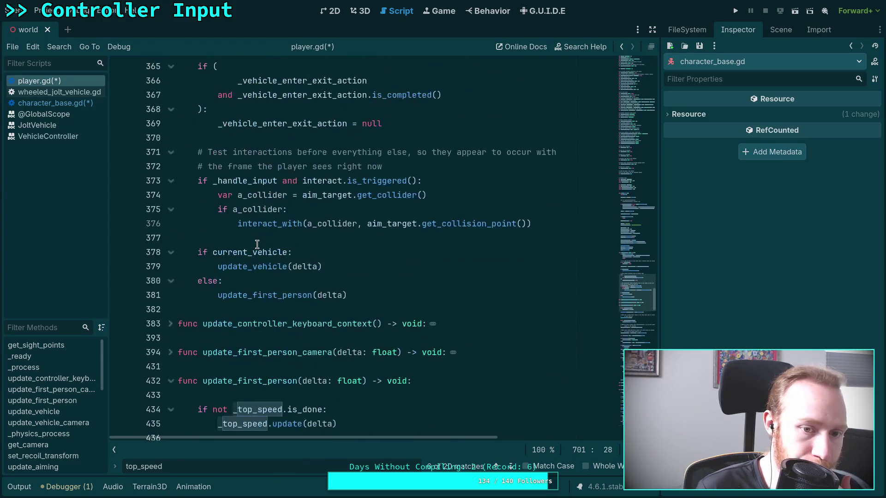
pyautogui.scroll(4, 257, 244)
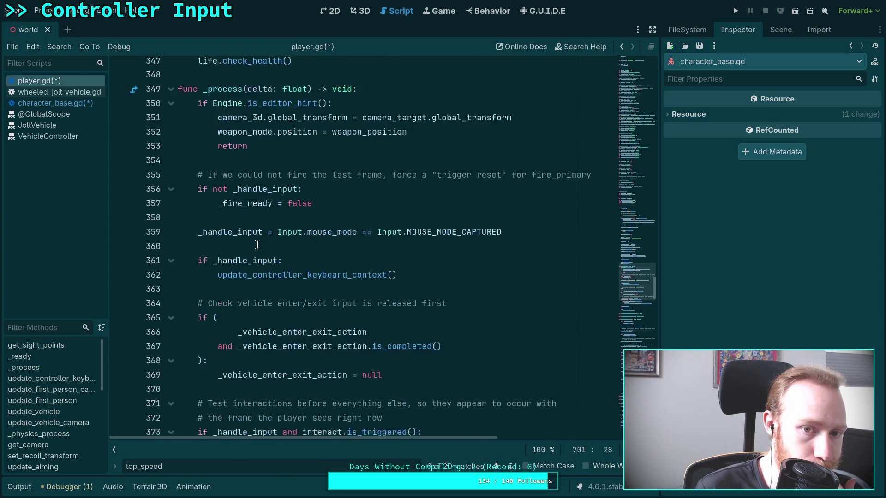
pyautogui.scroll(-6, 257, 243)
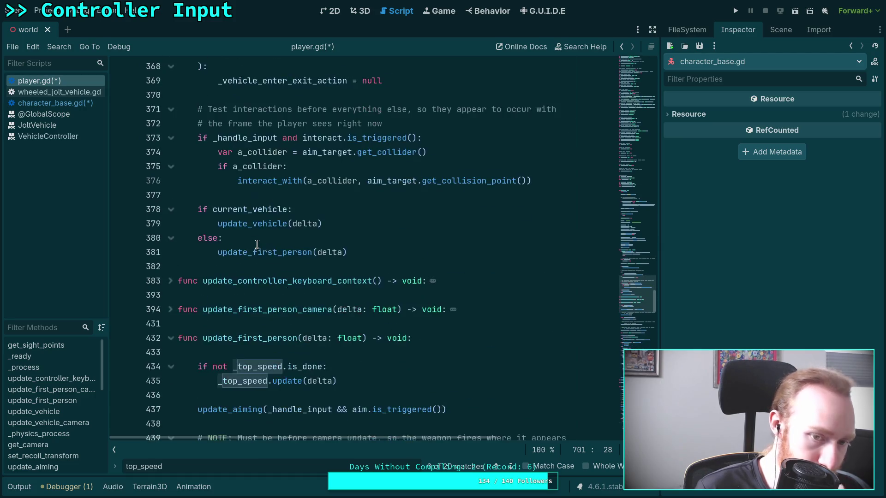
pyautogui.scroll(1, 257, 244)
pyautogui.scroll(-4, 257, 244)
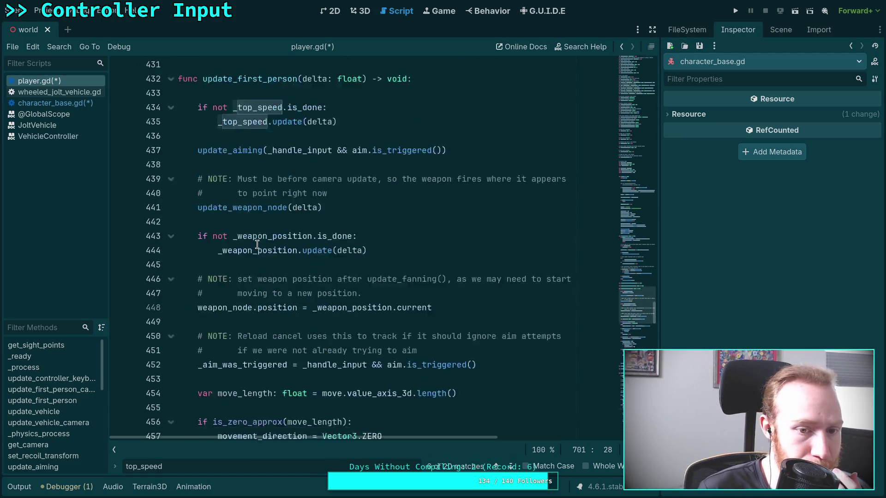
pyautogui.scroll(-4, 257, 244)
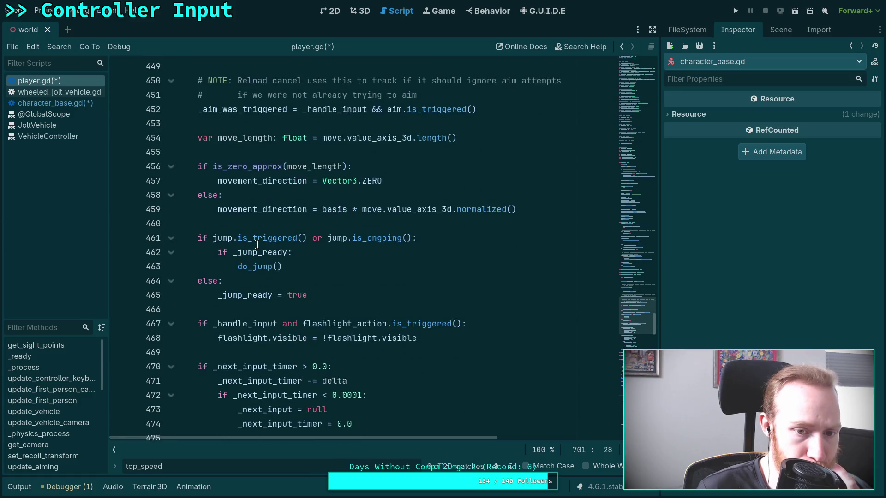
pyautogui.scroll(-2, 256, 244)
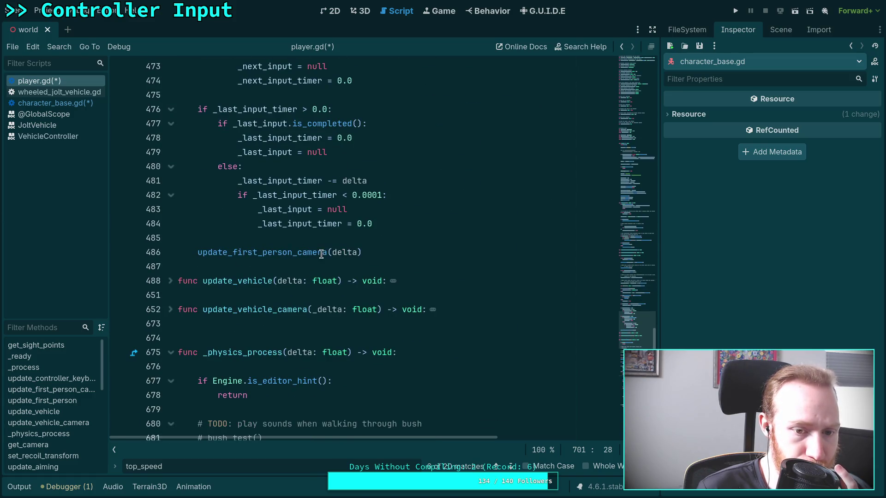
pyautogui.scroll(3, 250, 266)
pyautogui.scroll(7, 250, 264)
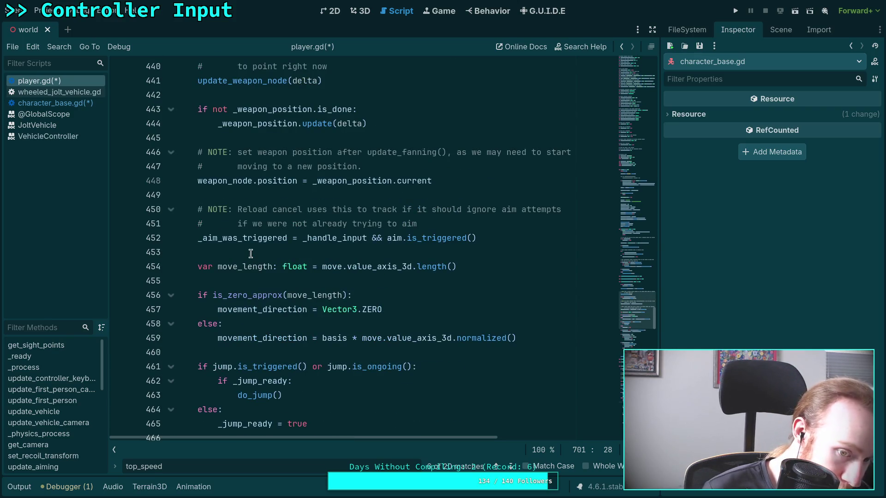
pyautogui.scroll(3, 250, 256)
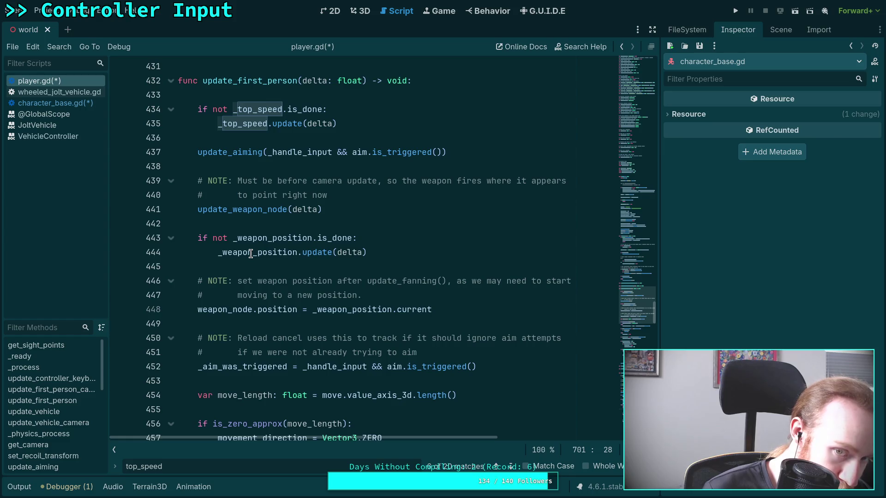
pyautogui.scroll(-11, 239, 219)
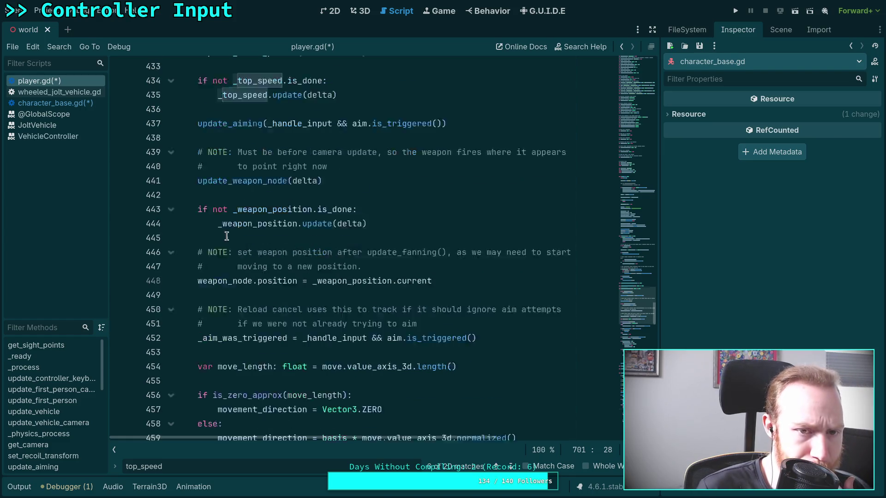
pyautogui.scroll(-6, 235, 224)
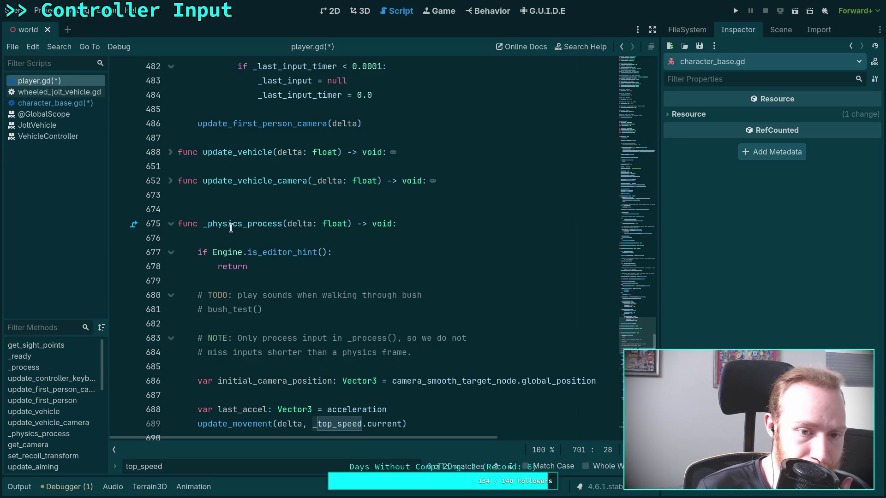
pyautogui.scroll(-3, 232, 228)
pyautogui.scroll(-2, 215, 239)
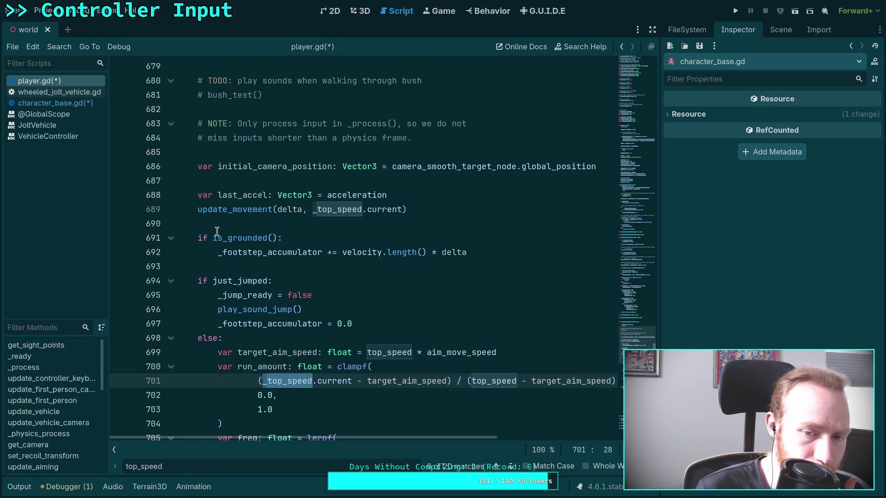
pyautogui.scroll(2, 217, 231)
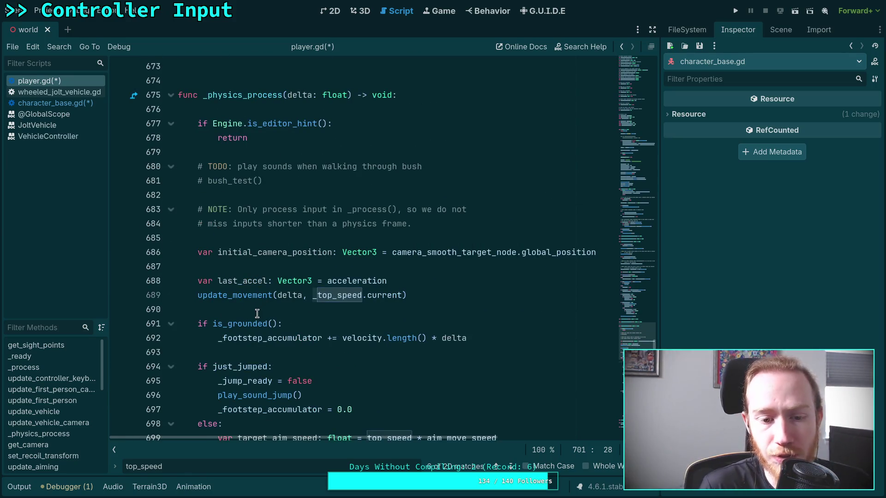
# On line 689, append ' * clampf(' after _top_speed.current in the update_movement call
pyautogui.click(403, 296)
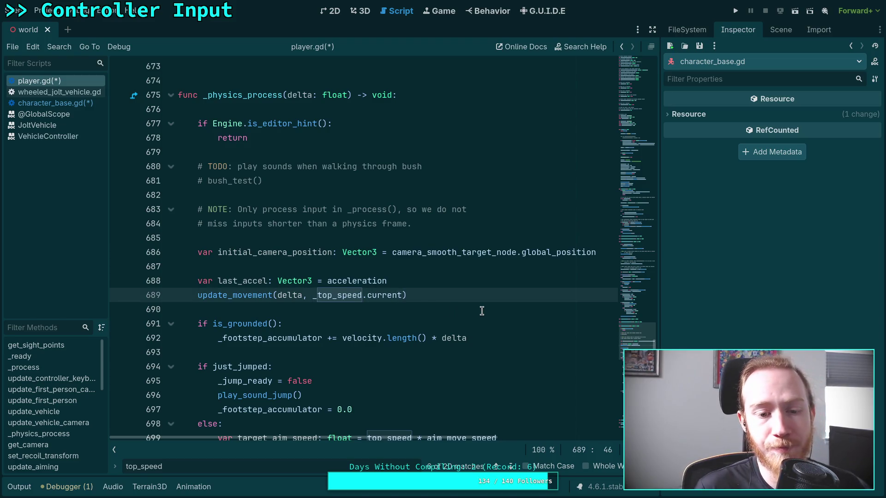
pyautogui.write('&')
pyautogui.press('BackSpace')
pyautogui.write('* ')
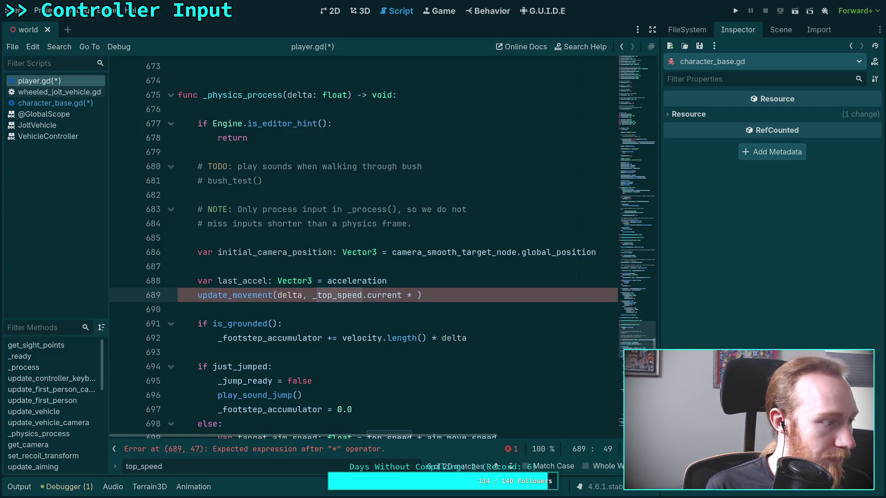
pyautogui.write('clamp')
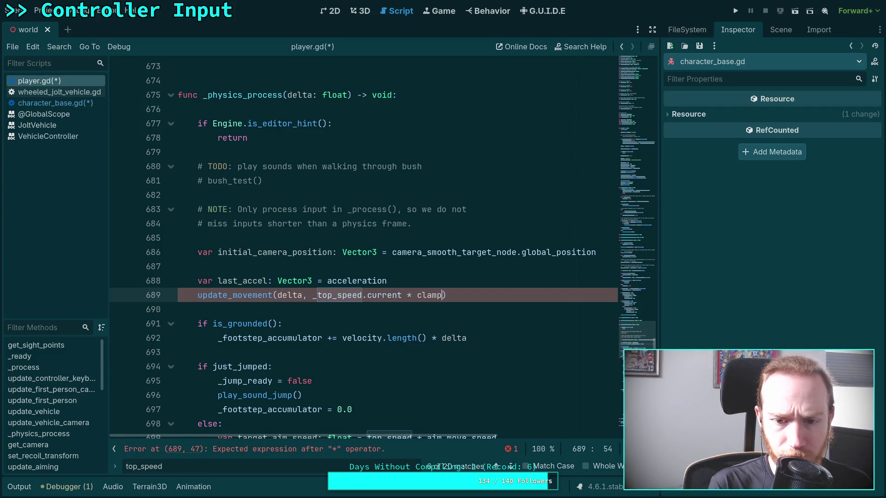
pyautogui.press('Return')
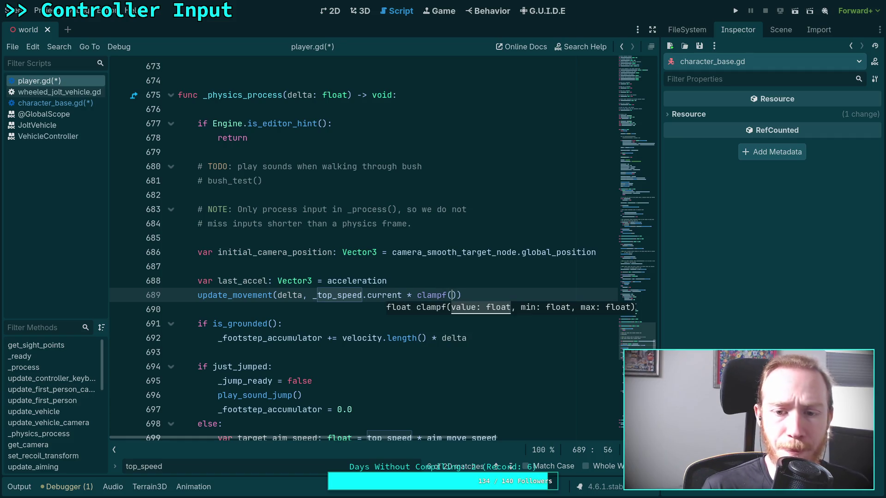
pyautogui.scroll(20, 385, 304)
pyautogui.scroll(15, 385, 305)
pyautogui.scroll(15, 223, 271)
pyautogui.scroll(7, 220, 269)
pyautogui.scroll(-3, 220, 269)
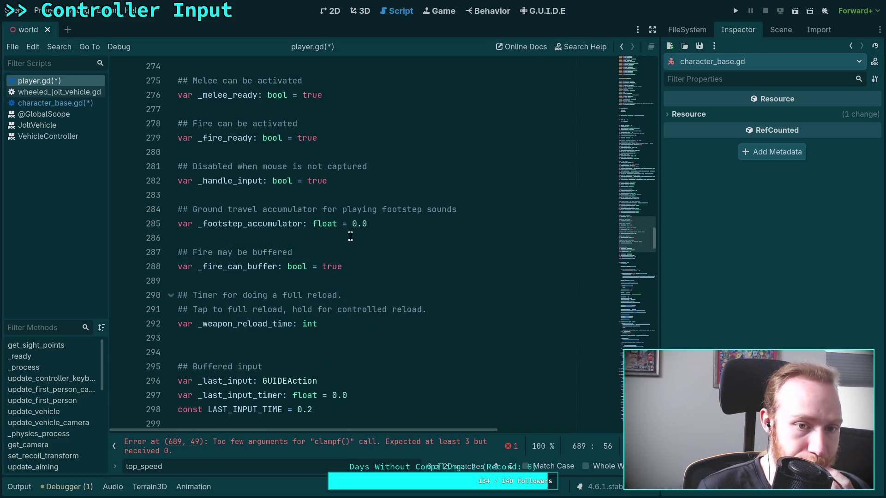
pyautogui.scroll(3, 351, 235)
pyautogui.scroll(4, 362, 255)
pyautogui.scroll(18, 362, 256)
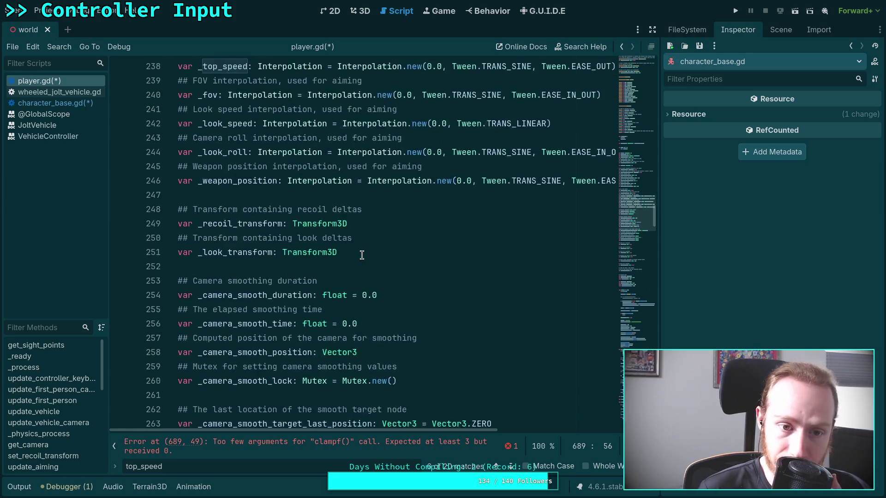
pyautogui.scroll(2, 362, 256)
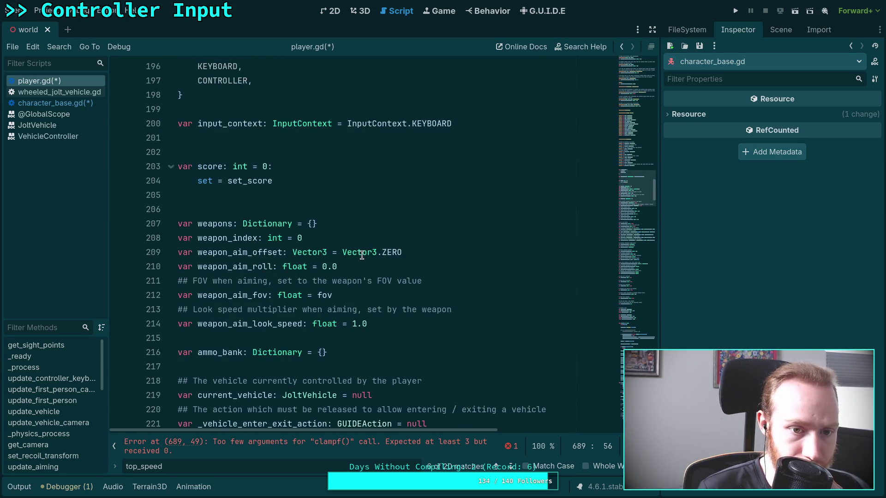
pyautogui.scroll(-9, 361, 255)
pyautogui.scroll(-5, 362, 256)
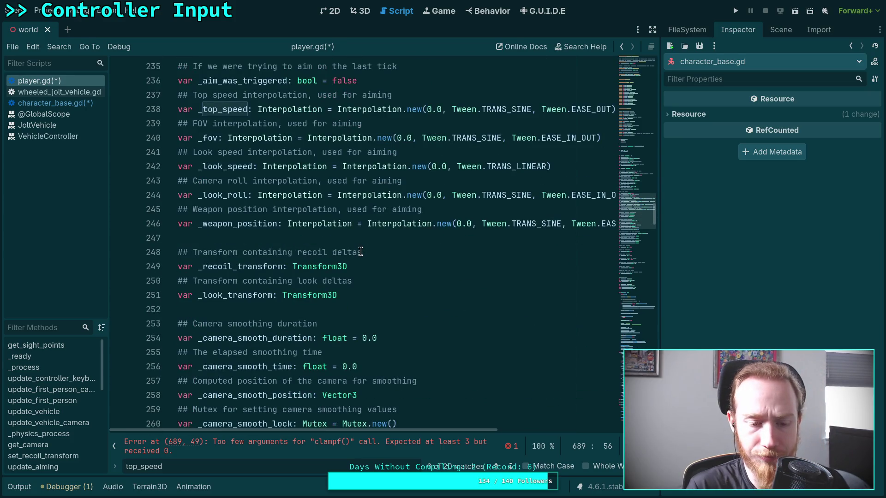
pyautogui.scroll(-7, 361, 252)
pyautogui.scroll(-3, 360, 251)
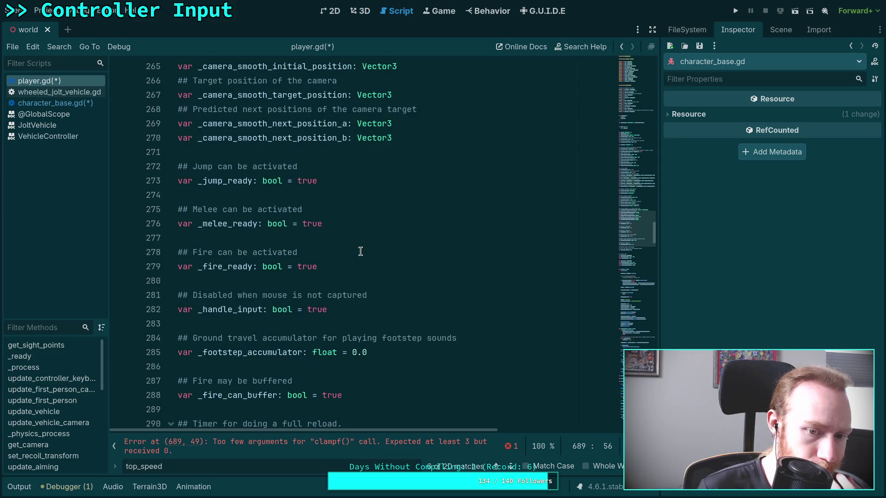
pyautogui.scroll(-3, 361, 251)
pyautogui.scroll(-5, 360, 251)
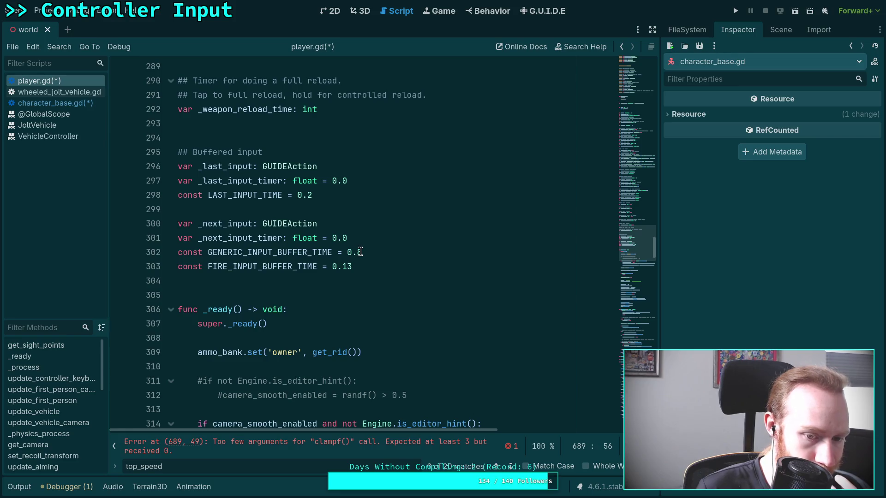
pyautogui.scroll(3, 360, 251)
pyautogui.scroll(-10, 360, 252)
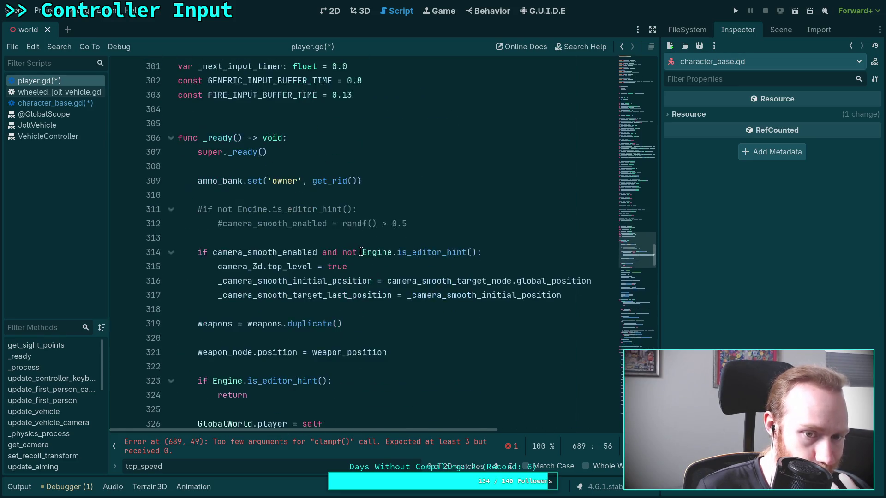
pyautogui.hotkey('ctrl', 'f')
pyautogui.write('_top')
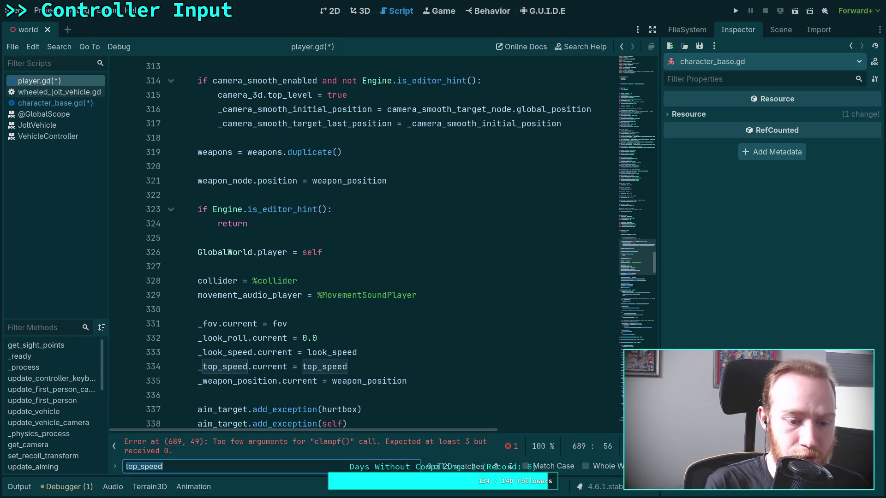
pyautogui.write('_speed')
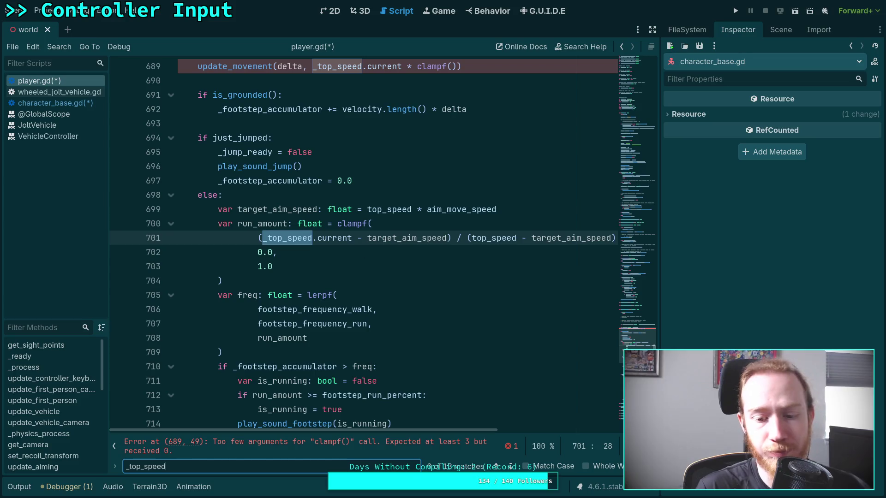
# Step through the _top_speed matches on lines 779, 806 and 807, ending at the reset on line 1132
pyautogui.click(510, 467)
pyautogui.scroll(3, 436, 398)
pyautogui.scroll(-3, 411, 380)
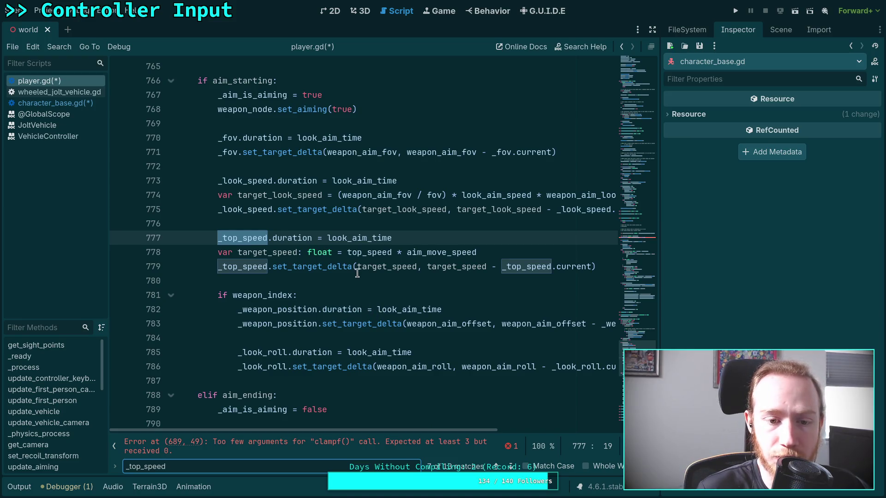
pyautogui.moveTo(386, 346)
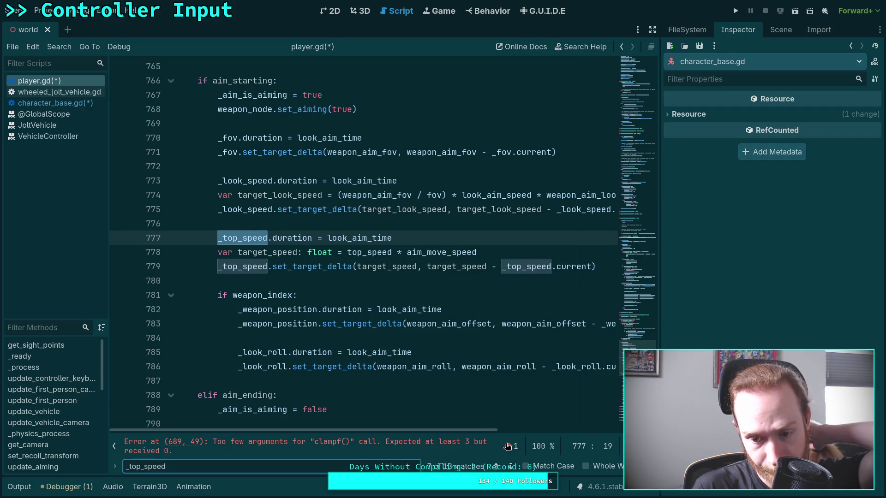
pyautogui.click(510, 467)
pyautogui.click(509, 467)
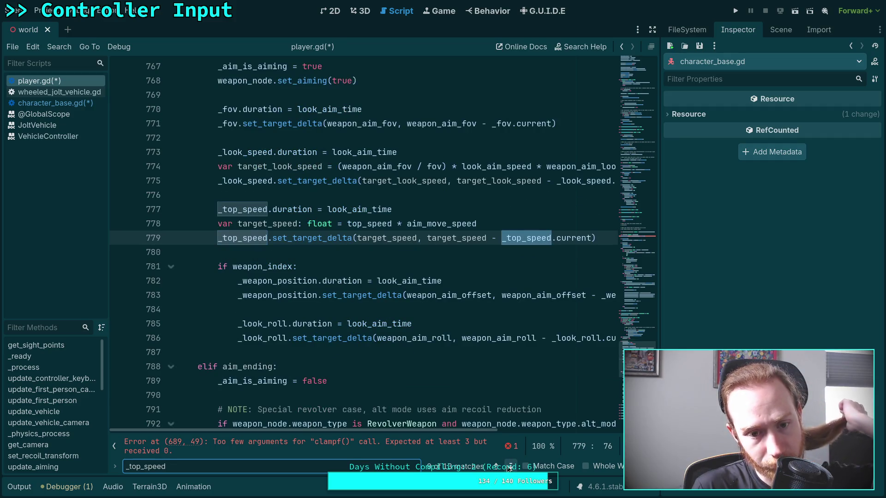
pyautogui.click(509, 467)
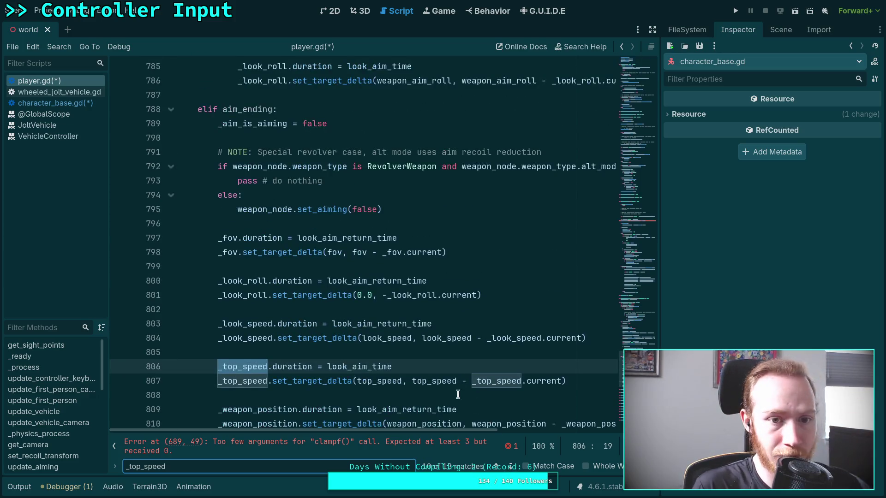
pyautogui.scroll(-2, 393, 360)
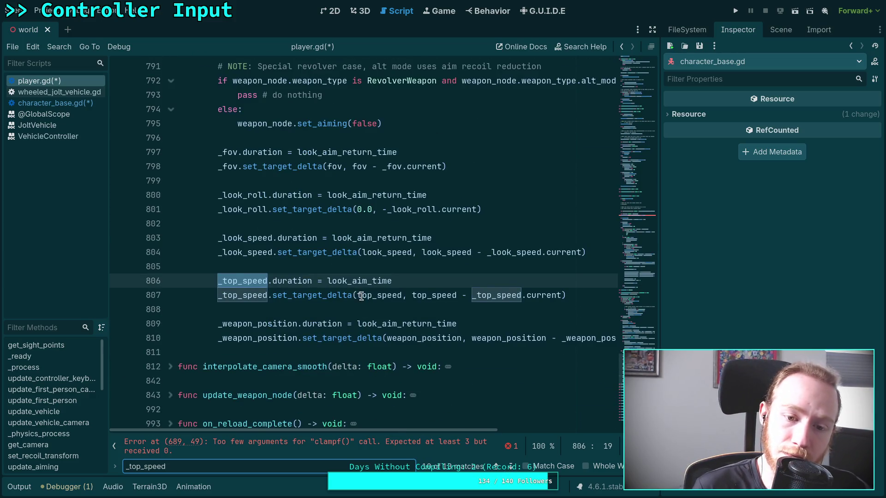
pyautogui.click(510, 466)
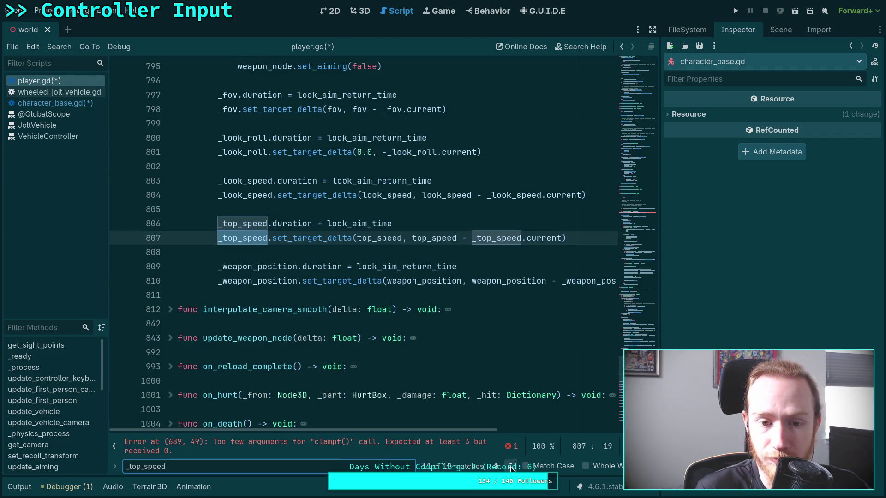
pyautogui.click(510, 466)
pyautogui.click(510, 467)
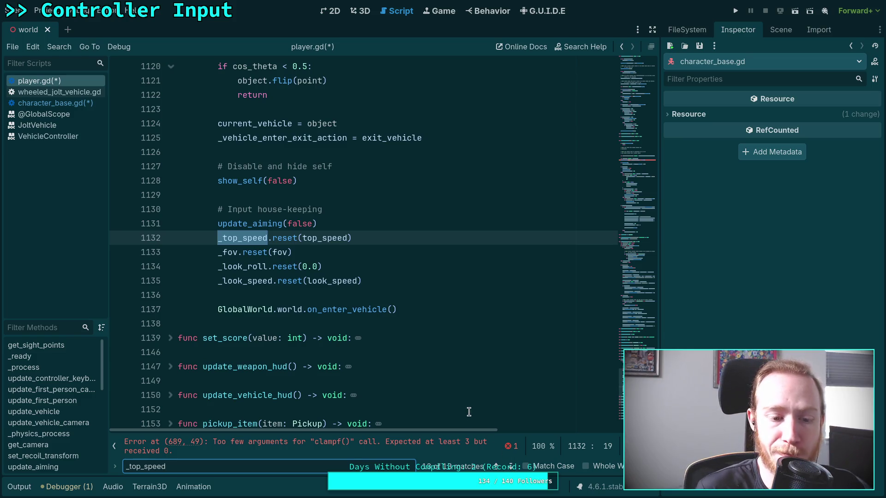
pyautogui.press('Escape')
# Inspect the _top_speed reset call on line 1132 inside interact_with
pyautogui.scroll(3, 364, 364)
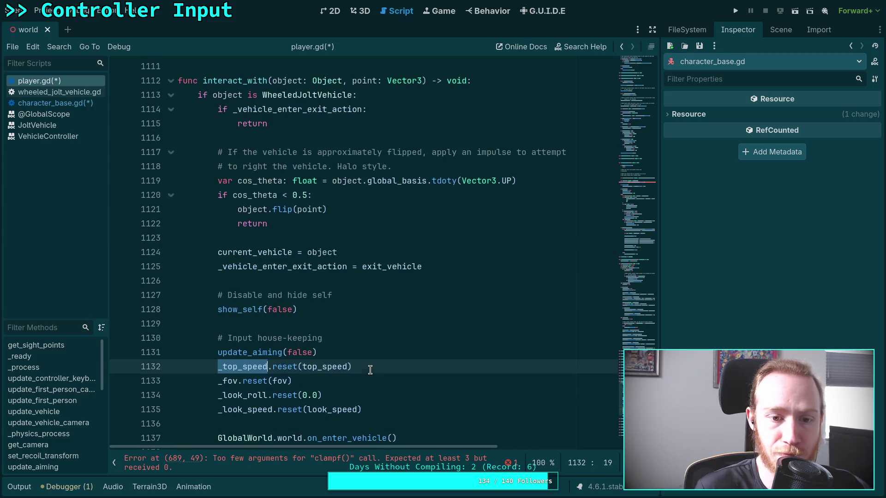
pyautogui.click(334, 341)
pyautogui.scroll(1, 334, 341)
pyautogui.scroll(-1, 334, 339)
pyautogui.scroll(1, 326, 331)
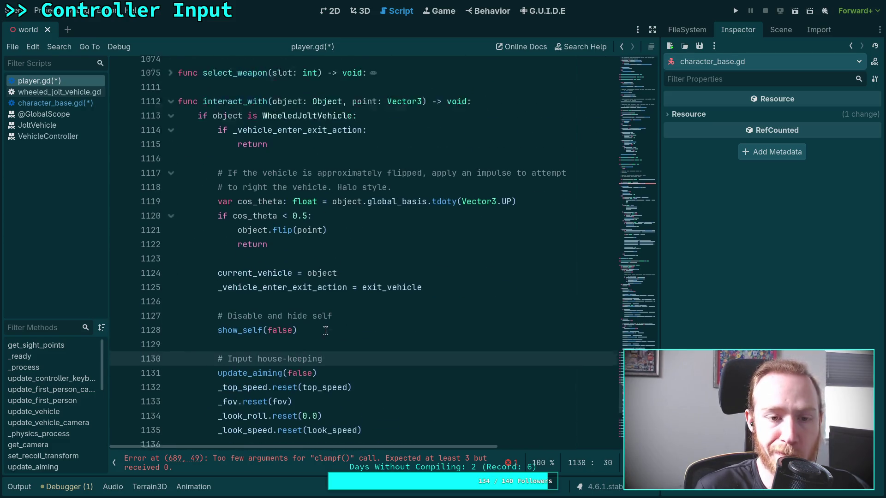
pyautogui.scroll(4, 181, 246)
pyautogui.click(171, 257)
pyautogui.click(171, 257)
pyautogui.scroll(-2, 207, 267)
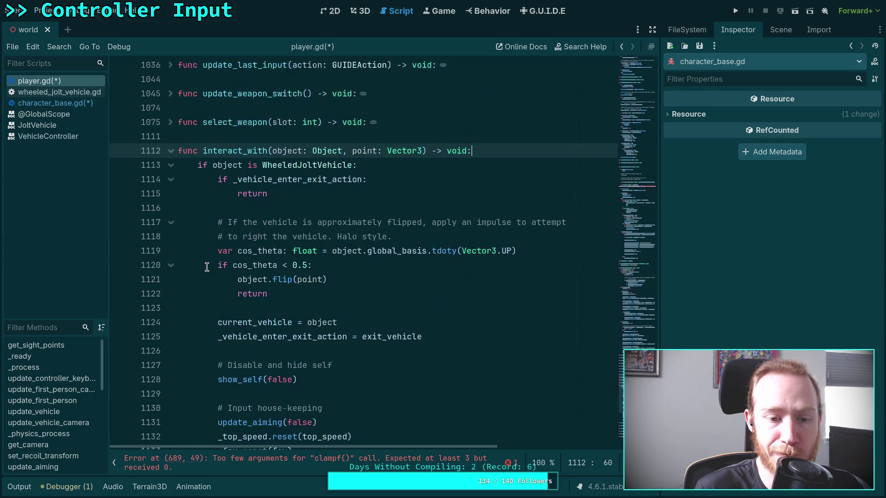
pyautogui.scroll(-4, 206, 267)
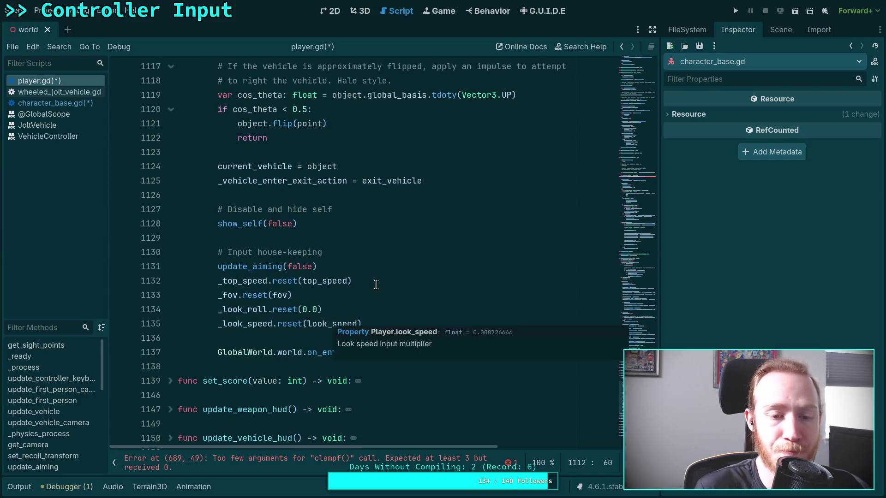
pyautogui.moveTo(352, 280); pyautogui.dragTo(215, 280)
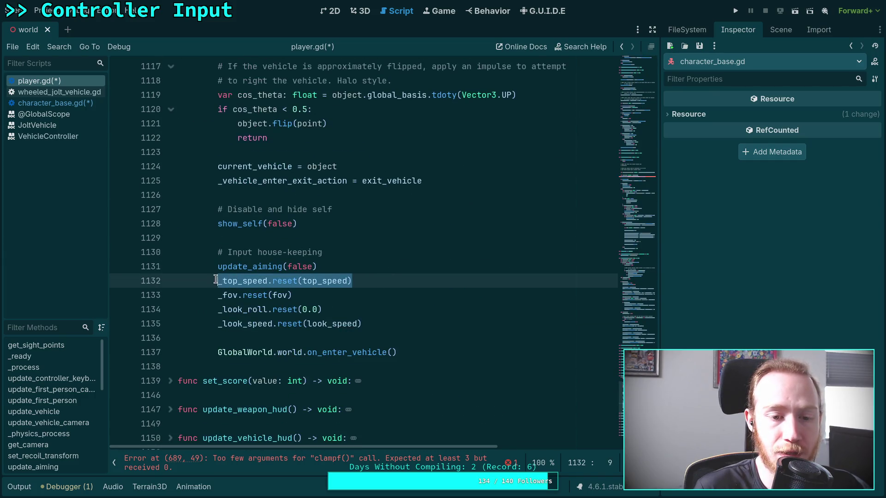
pyautogui.click(366, 336)
# Collapse interact_with, update_aiming and set_recoil_transform, then scroll up toward line 689
pyautogui.scroll(6, 365, 330)
pyautogui.scroll(-6, 243, 284)
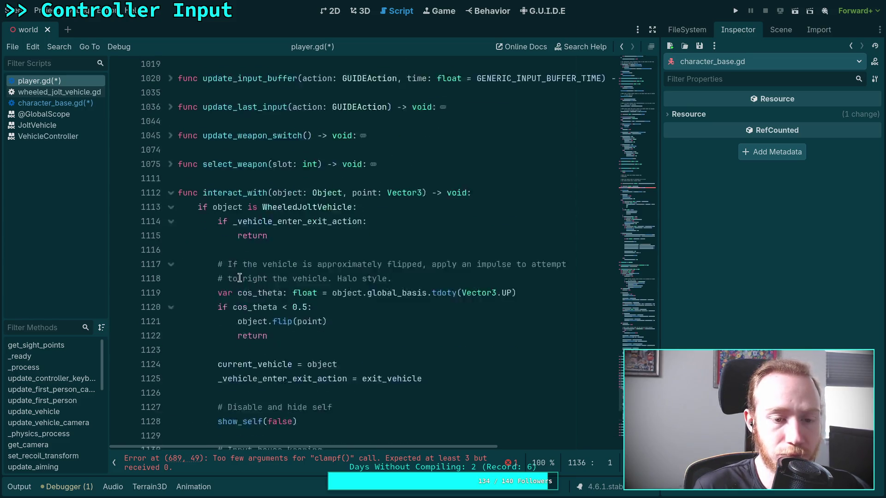
pyautogui.scroll(5, 329, 289)
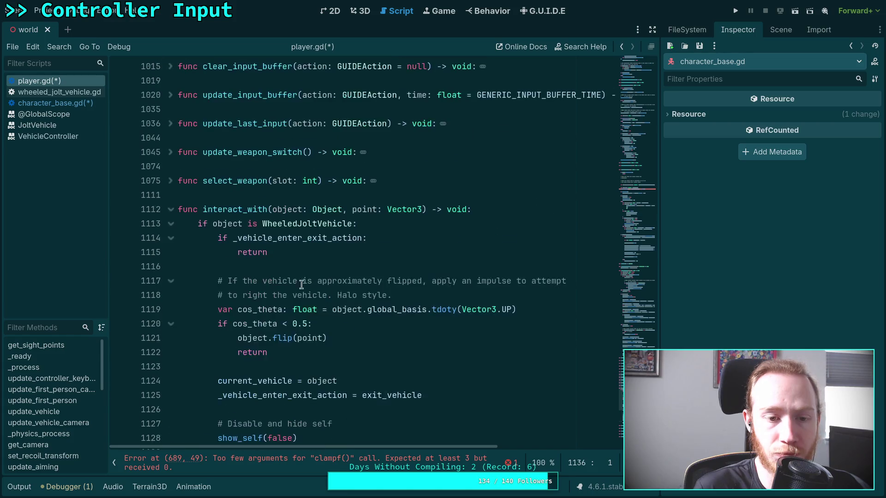
pyautogui.click(170, 208)
pyautogui.scroll(8, 243, 268)
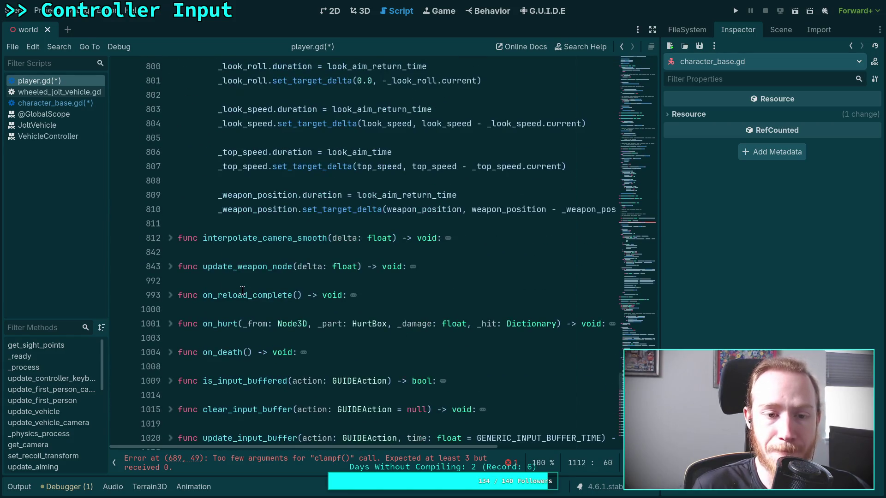
pyautogui.scroll(-8, 237, 341)
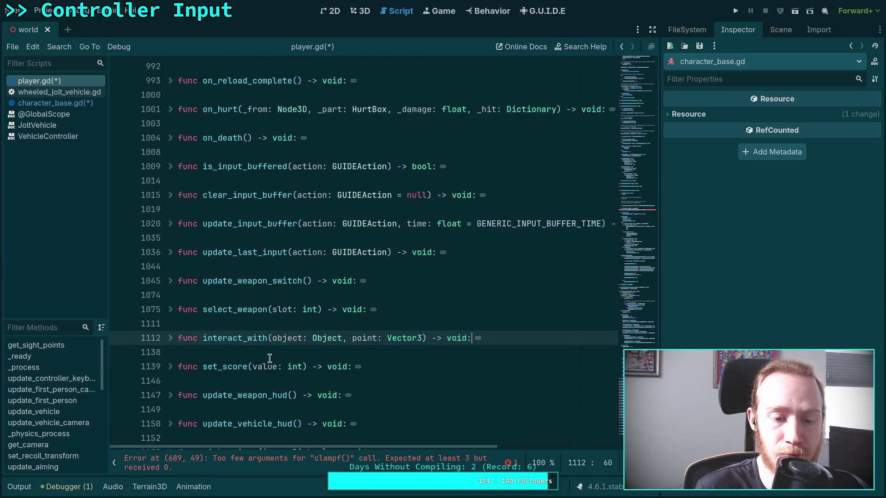
pyautogui.scroll(15, 345, 367)
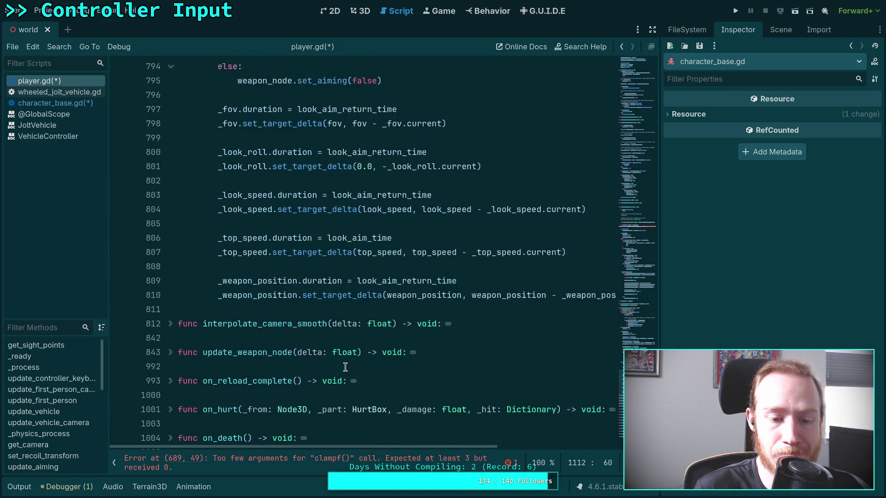
pyautogui.scroll(3, 345, 367)
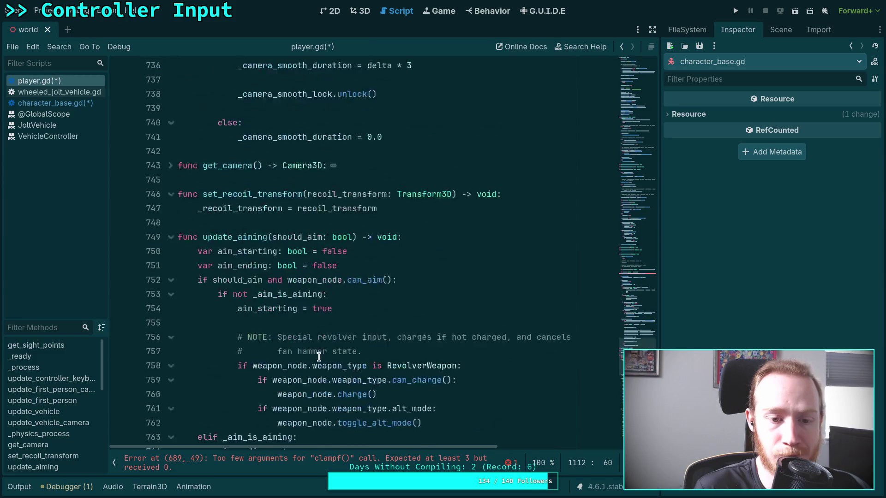
pyautogui.click(171, 281)
pyautogui.click(170, 238)
pyautogui.scroll(16, 238, 282)
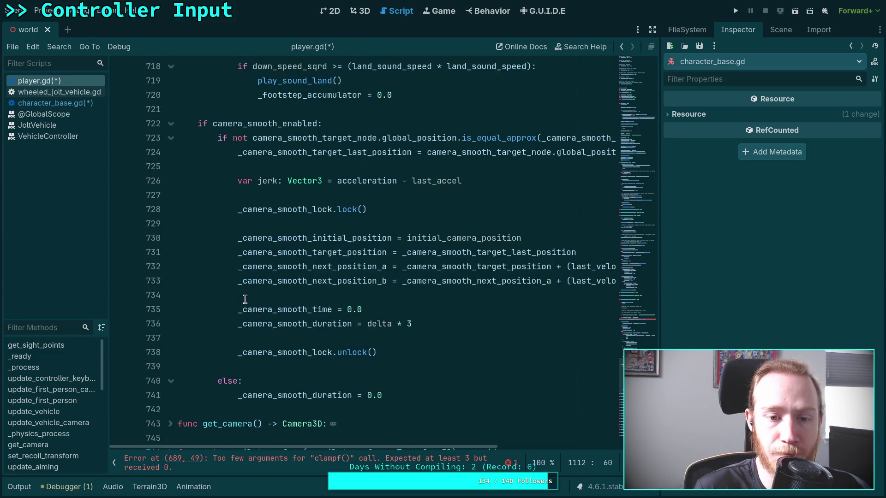
pyautogui.scroll(2, 201, 281)
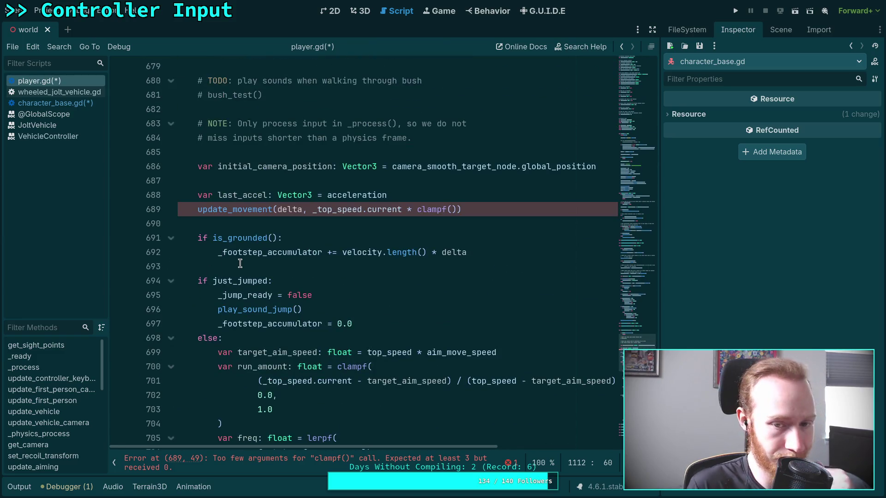
pyautogui.scroll(3, 424, 253)
# Locate move_length on line 454 and the .normalized() call on line 459
pyautogui.scroll(20, 423, 253)
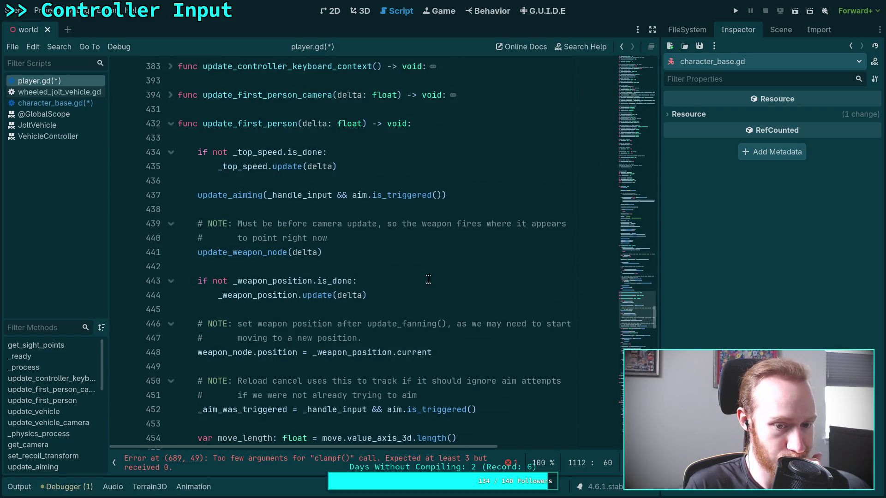
pyautogui.scroll(-5, 428, 280)
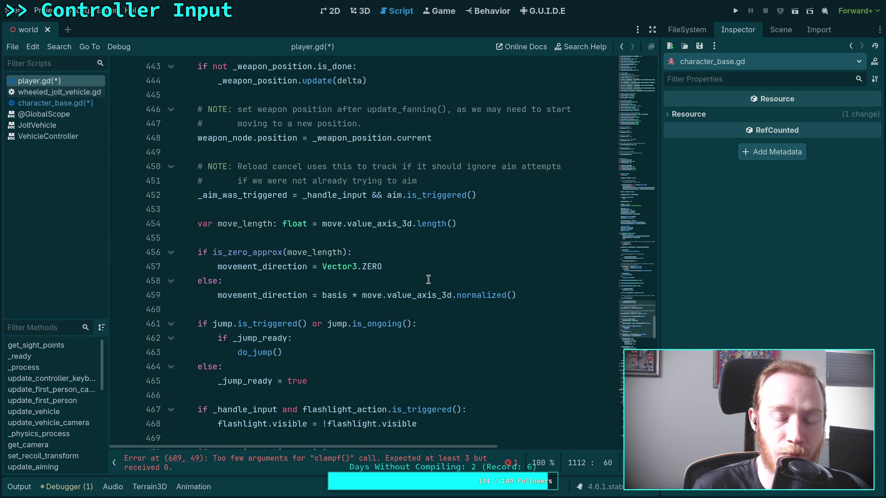
pyautogui.scroll(-1, 428, 279)
pyautogui.doubleClick(231, 180)
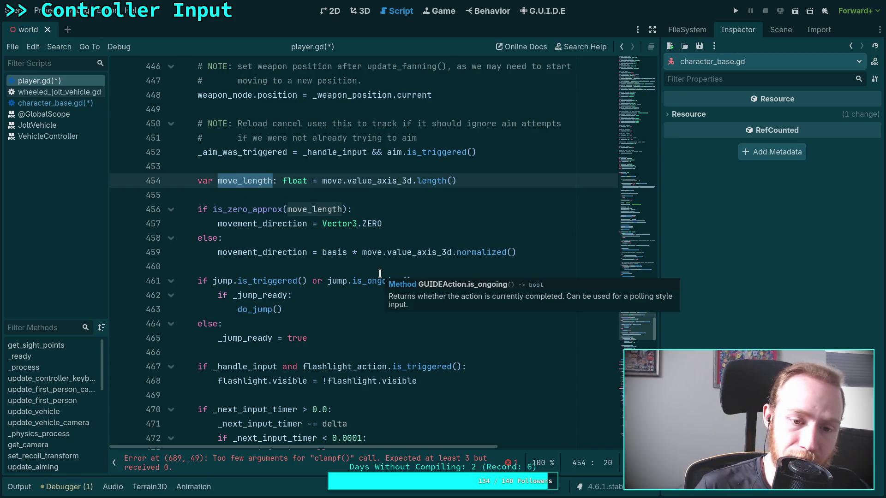
pyautogui.scroll(6, 379, 273)
pyautogui.scroll(-5, 379, 273)
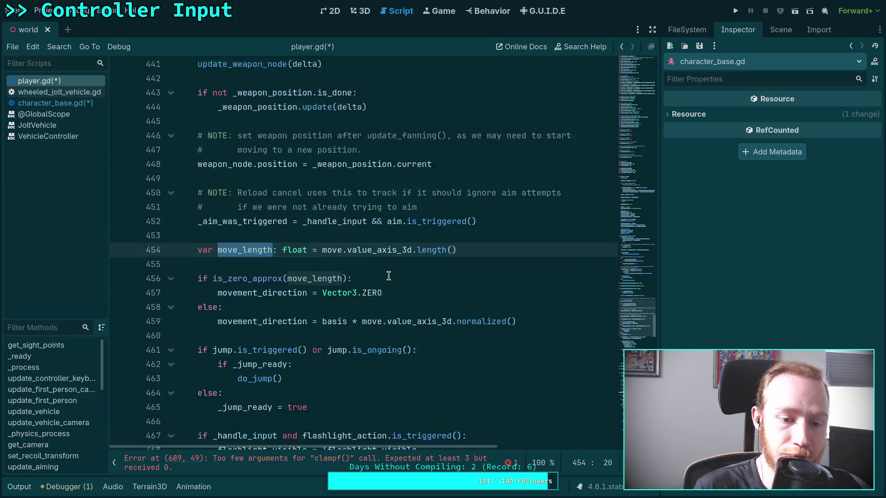
pyautogui.scroll(-1, 457, 291)
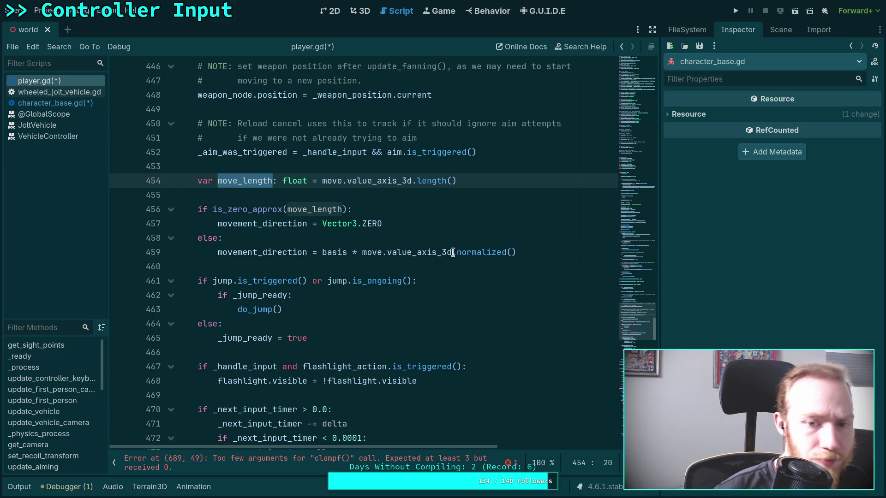
pyautogui.moveTo(448, 252); pyautogui.dragTo(539, 253)
pyautogui.moveTo(452, 253); pyautogui.dragTo(531, 255)
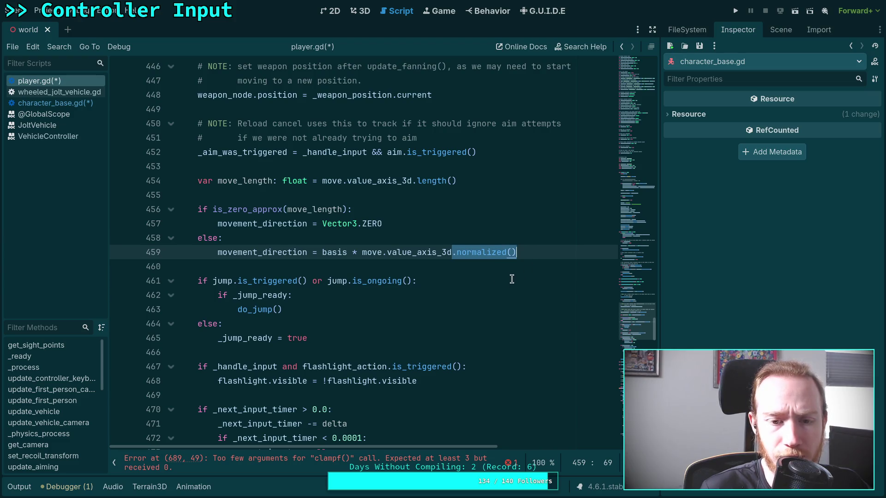
# On line 459, wrap move.value_axis_3d in parentheses and replace .normalized() with / move_length
pyautogui.click(362, 253)
pyautogui.write('(')
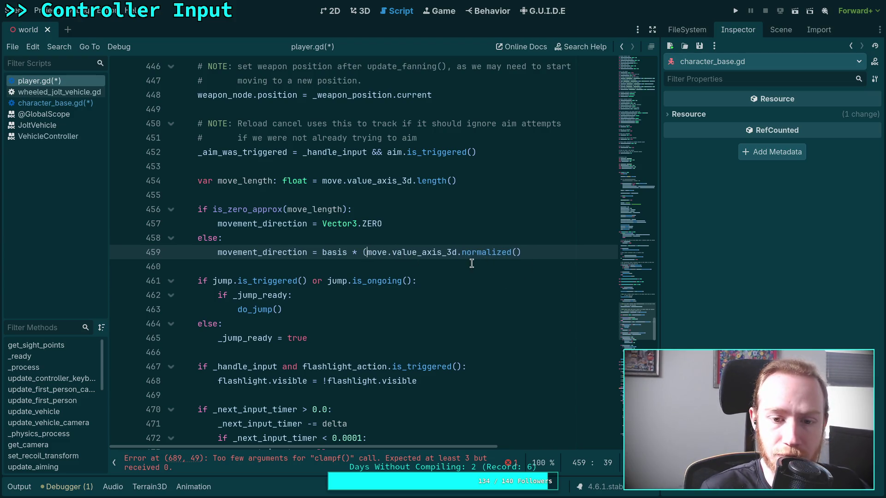
pyautogui.moveTo(457, 253); pyautogui.dragTo(539, 250)
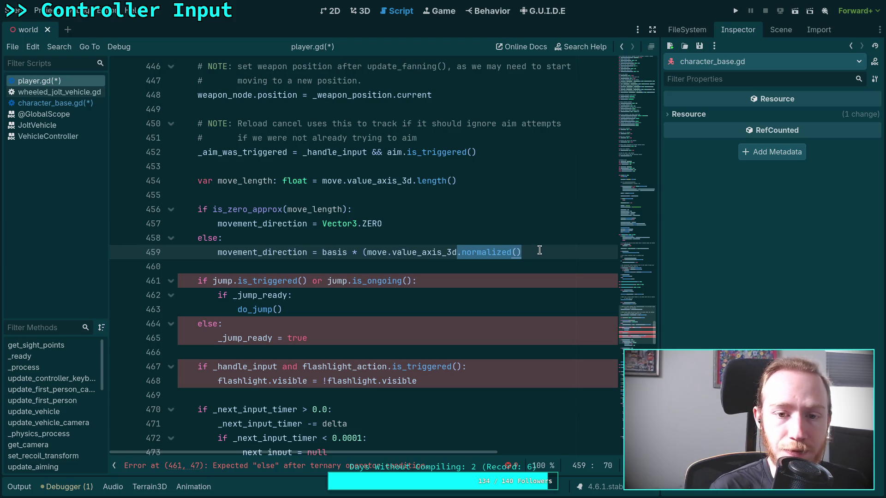
pyautogui.write('/ move_')
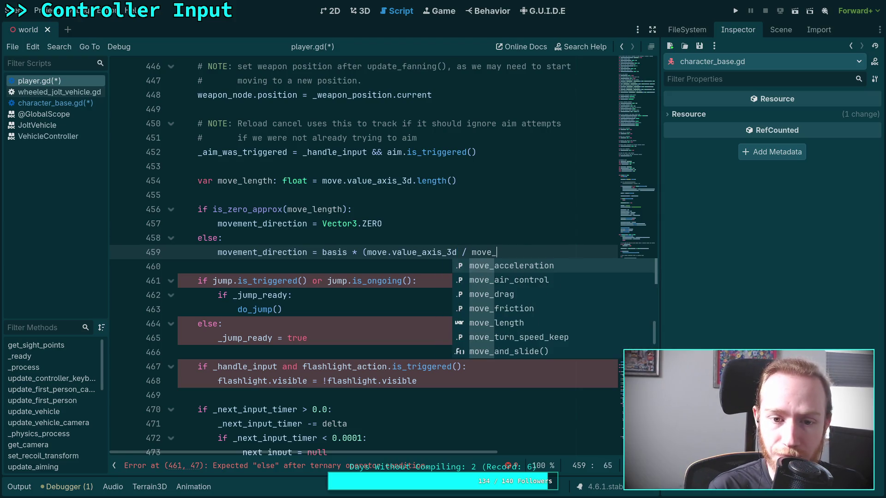
pyautogui.write('s')
pyautogui.press('BackSpace')
pyautogui.write('l')
pyautogui.press('Return')
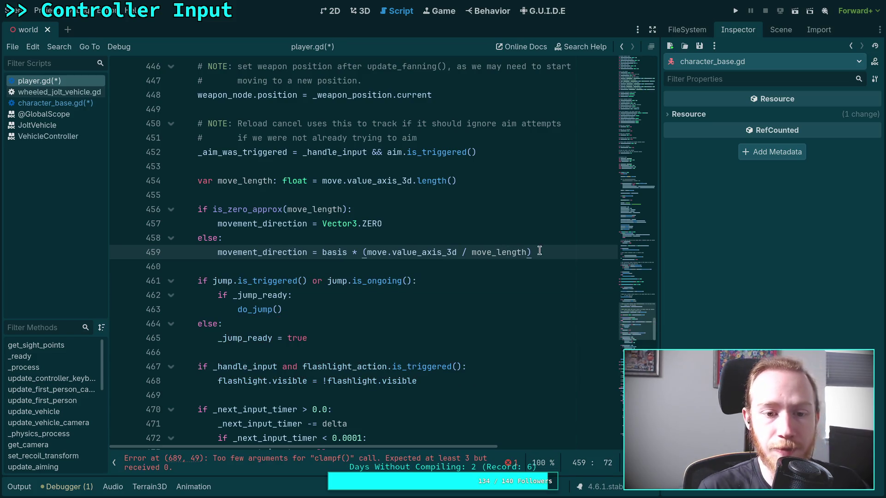
pyautogui.scroll(-1, 454, 293)
pyautogui.click(315, 303)
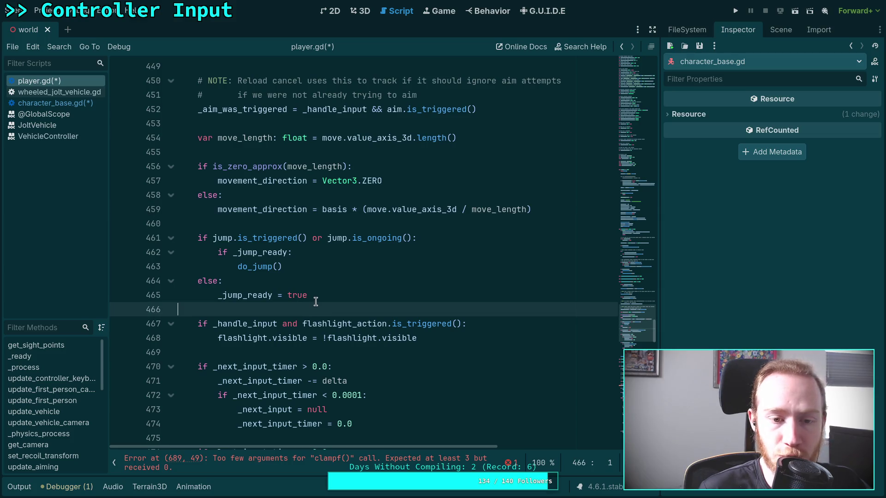
pyautogui.scroll(2, 317, 300)
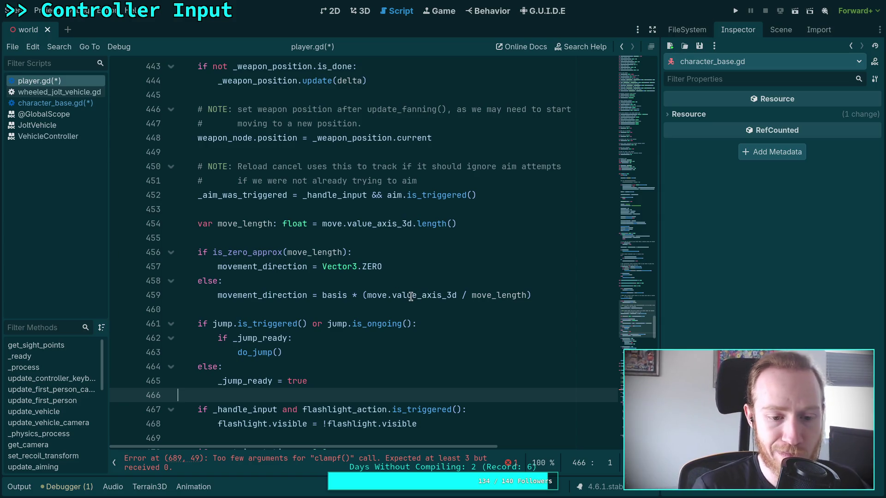
pyautogui.scroll(-5, 411, 296)
pyautogui.scroll(5, 401, 297)
pyautogui.scroll(5, 395, 296)
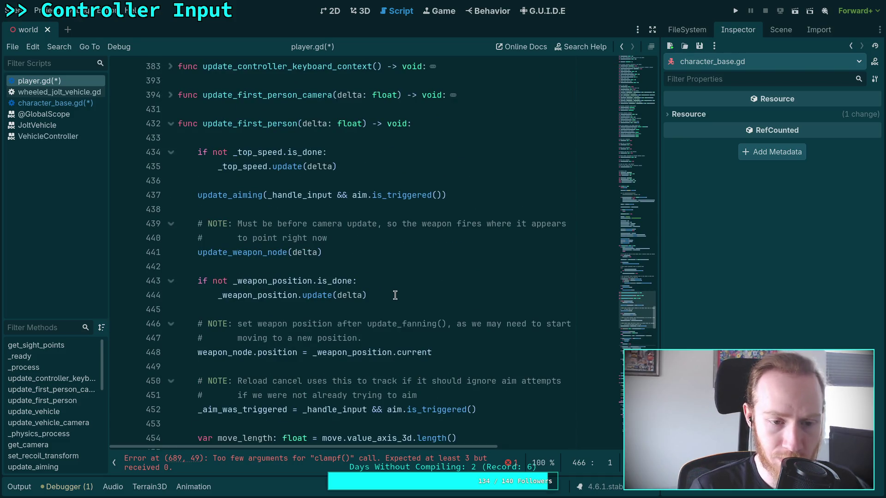
pyautogui.scroll(-4, 395, 296)
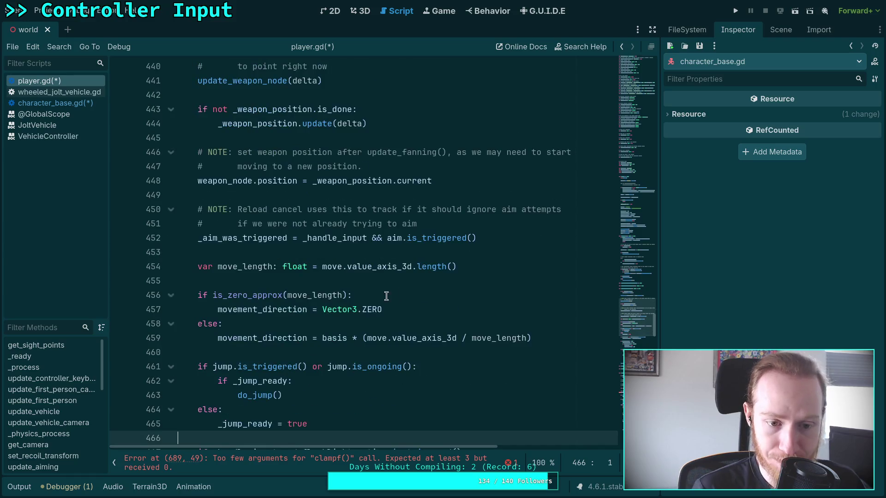
pyautogui.doubleClick(239, 267)
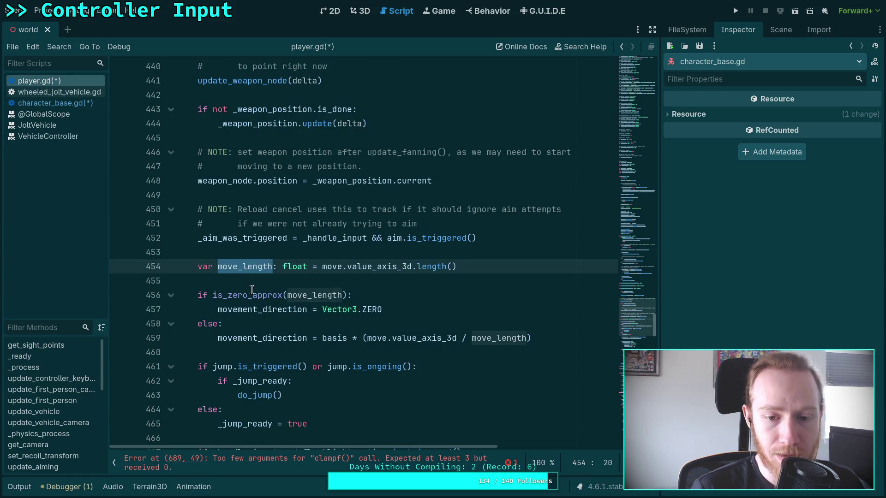
pyautogui.scroll(-2, 249, 276)
pyautogui.click(322, 180)
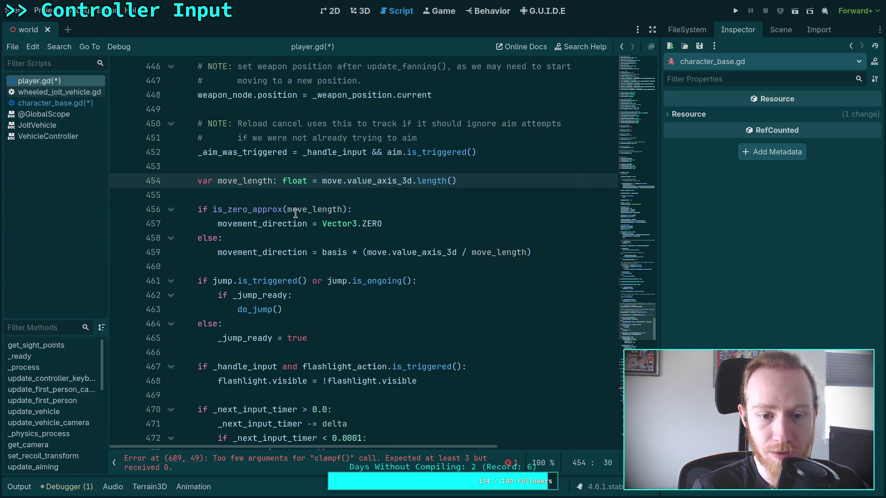
pyautogui.click(555, 252)
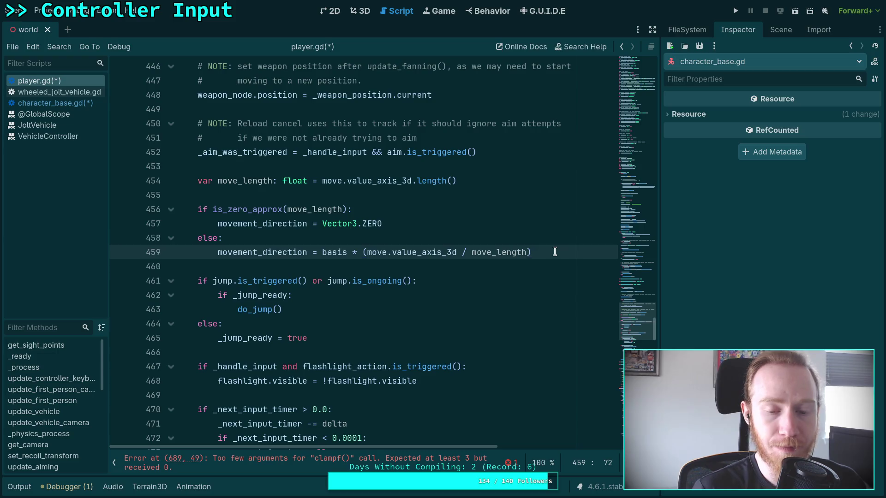
# Add 'move_speed = clampf(move_length, 0.0, 1.0)' below the movement_direction line
pyautogui.press('Return')
pyautogui.write('move')
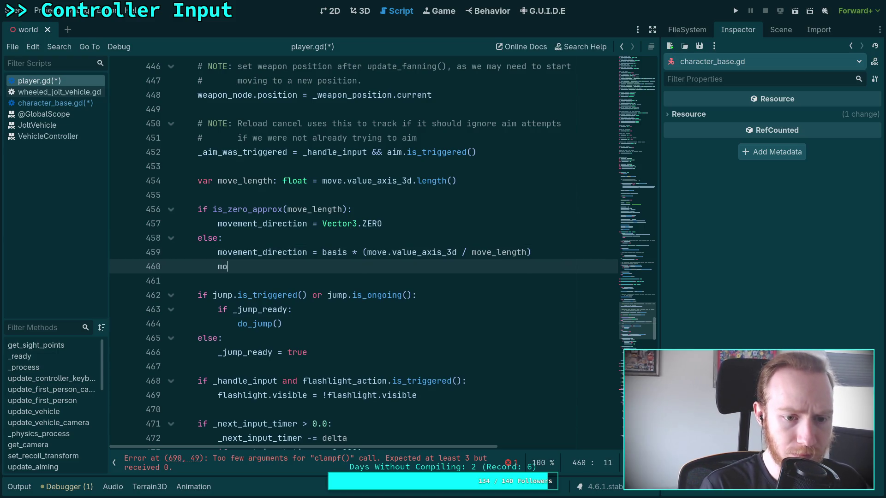
pyautogui.write('_leng')
pyautogui.press('Return')
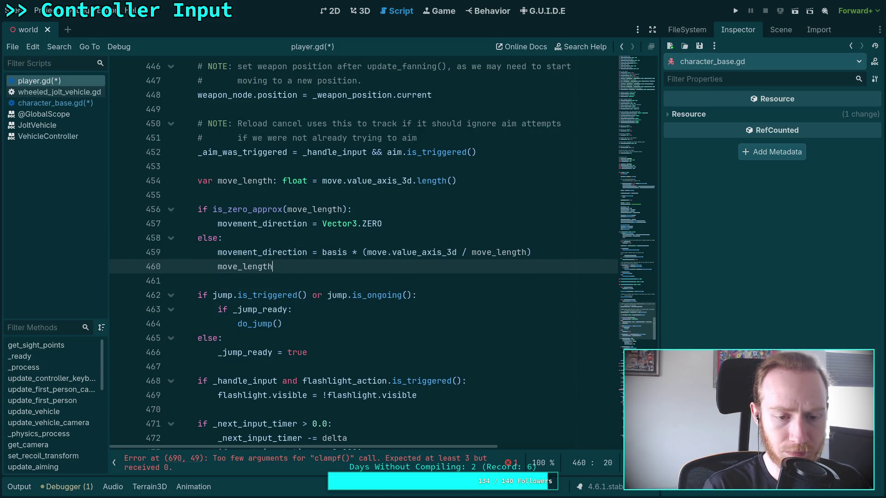
pyautogui.press('BackSpace')
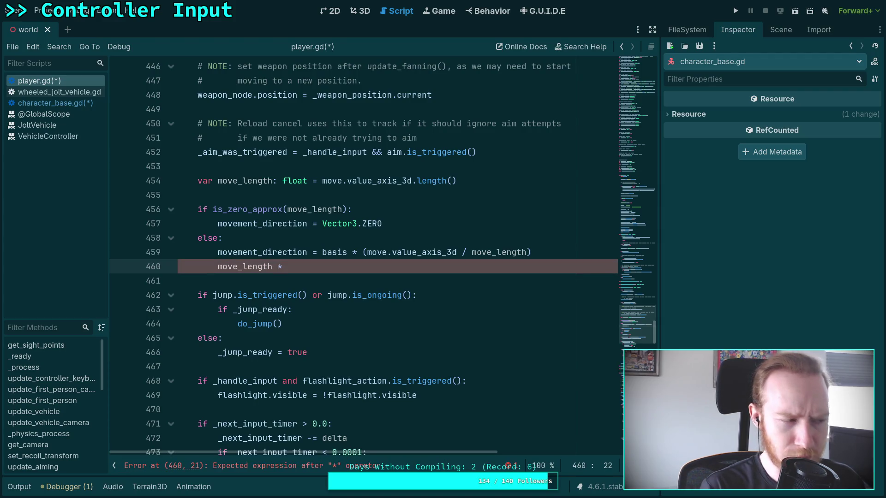
pyautogui.write('= clapm')
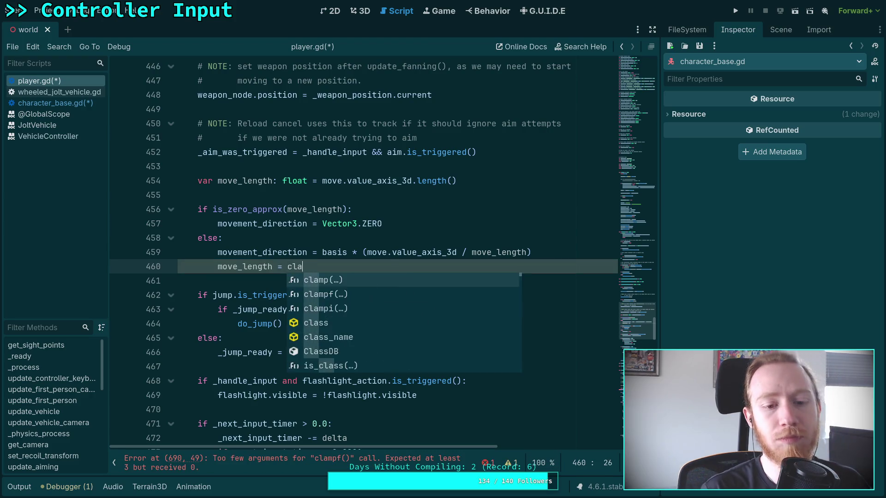
pyautogui.press('BackSpace')
pyautogui.press('BackSpace')
pyautogui.press('BackSpace')
pyautogui.write('mpf')
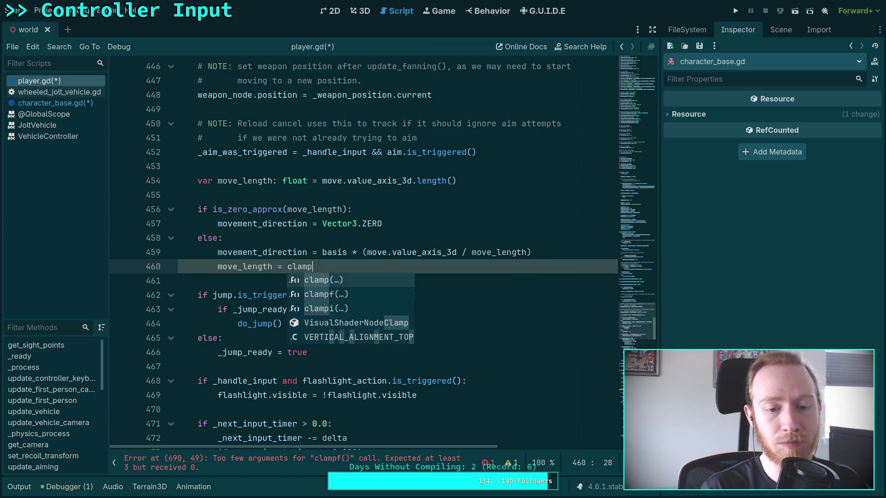
pyautogui.write('(')
pyautogui.press('BackSpace')
pyautogui.press('BackSpace')
pyautogui.press('BackSpace')
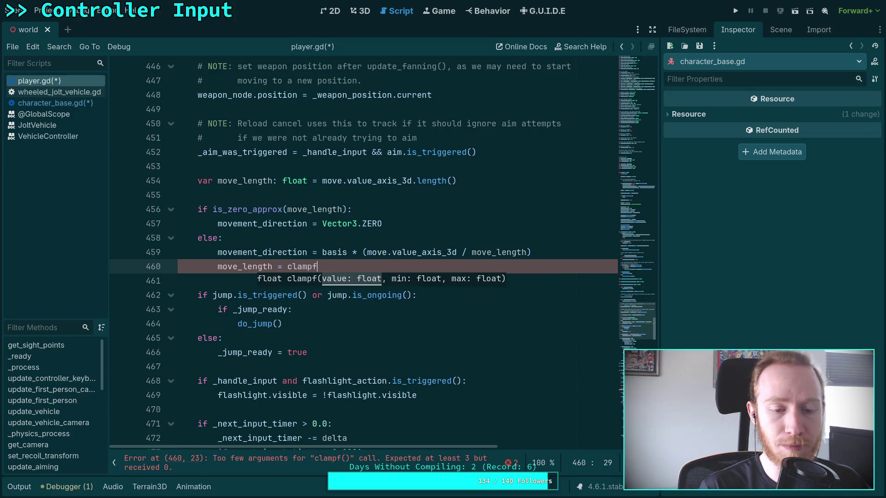
pyautogui.write('speed = ')
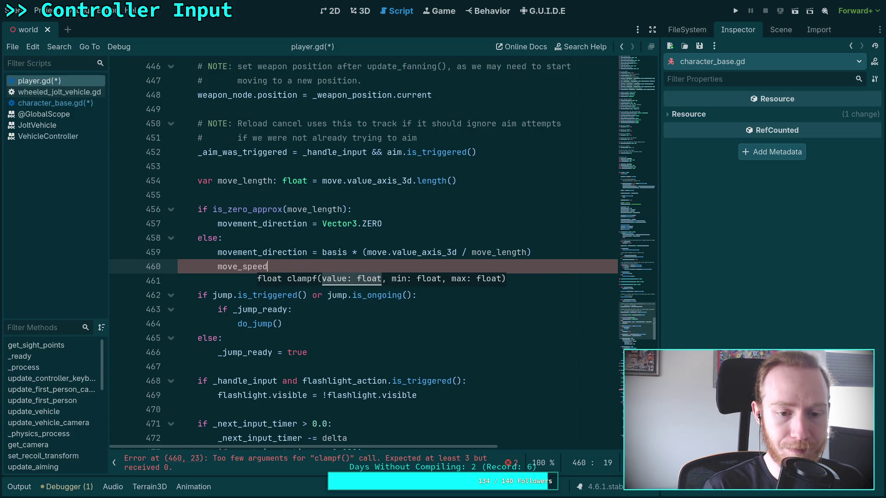
pyautogui.write('move_le')
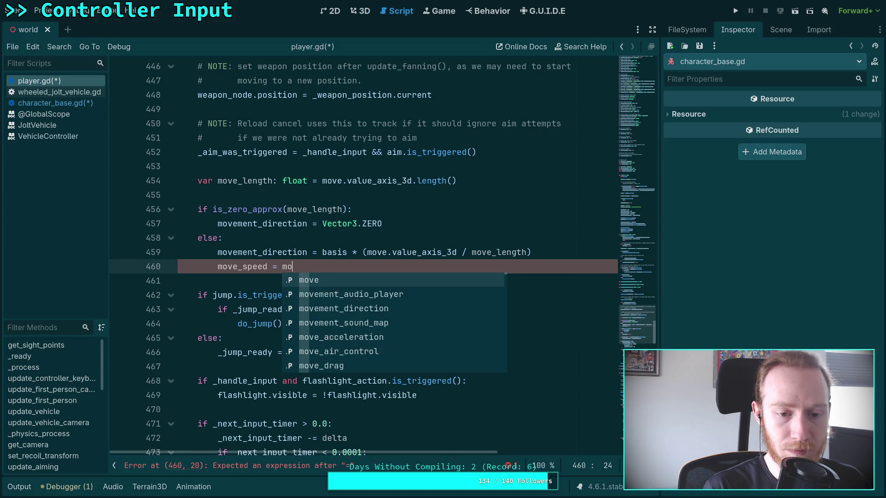
pyautogui.press('BackSpace')
pyautogui.press('BackSpace')
pyautogui.press('BackSpace')
pyautogui.press('BackSpace')
pyautogui.press('BackSpace')
pyautogui.press('BackSpace')
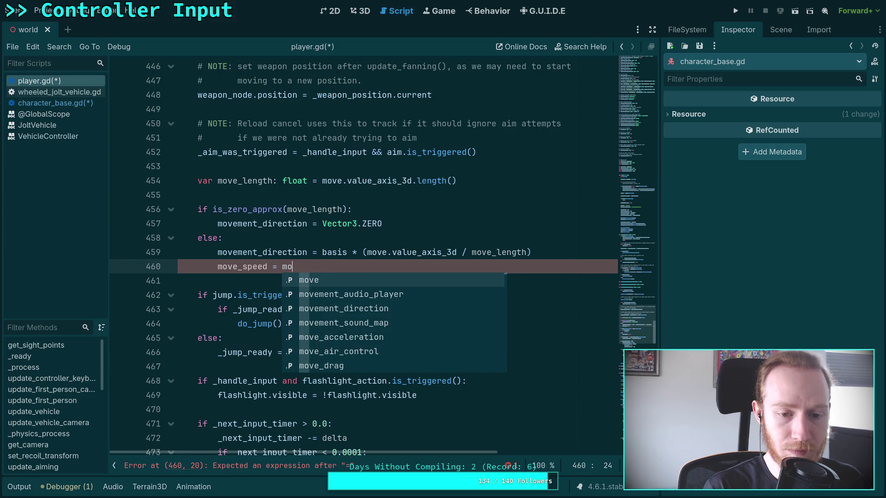
pyautogui.write('clampf')
pyautogui.write('(move_')
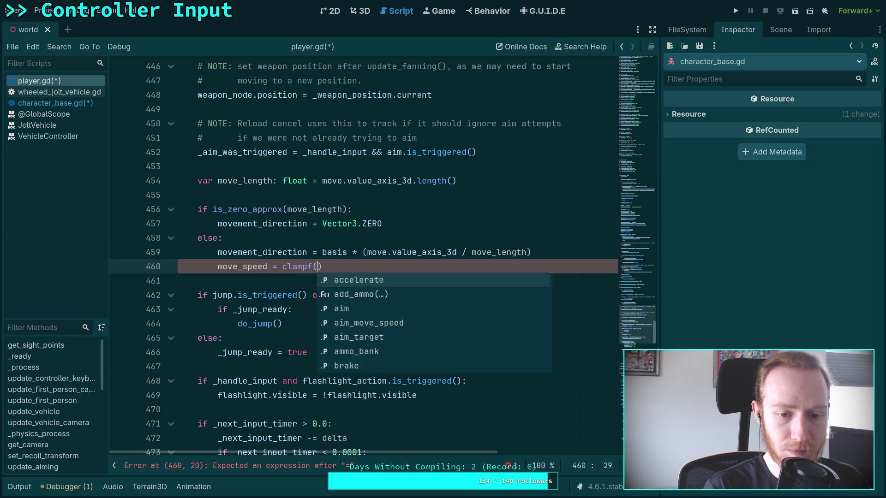
pyautogui.write('length)')
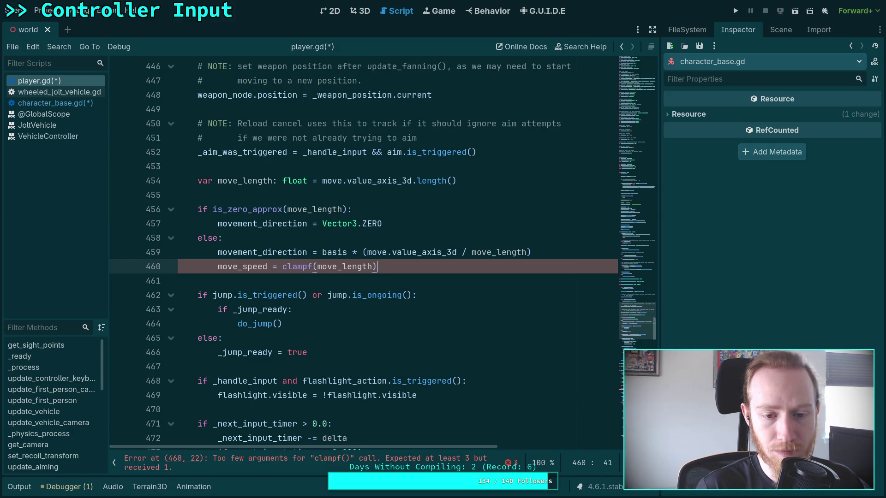
pyautogui.press('Left')
pyautogui.write(', 0.0, 1')
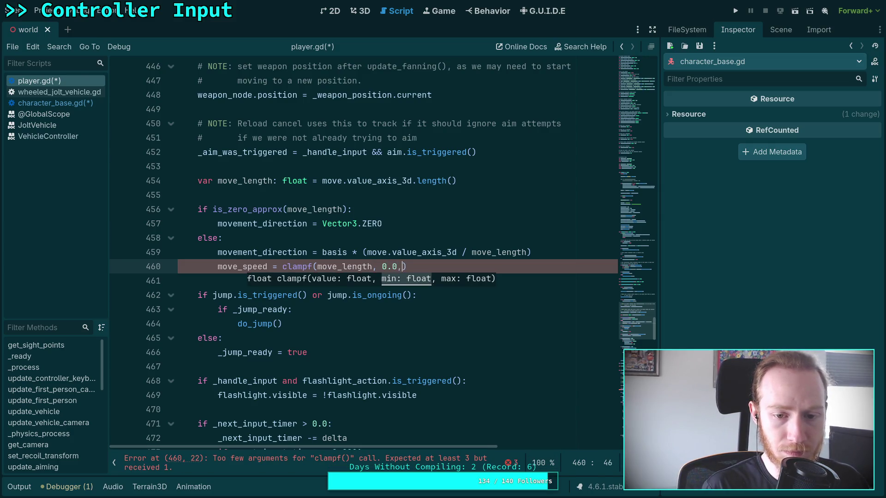
pyautogui.write('.0')
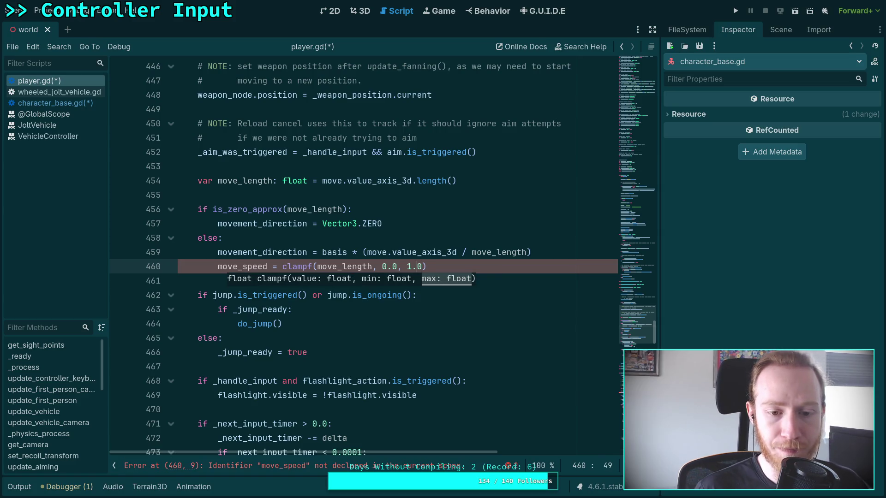
# Add 'move_speed = 0.0' in the no-input branch and save player.gd
pyautogui.press('Up')
pyautogui.press('Up')
pyautogui.press('Up')
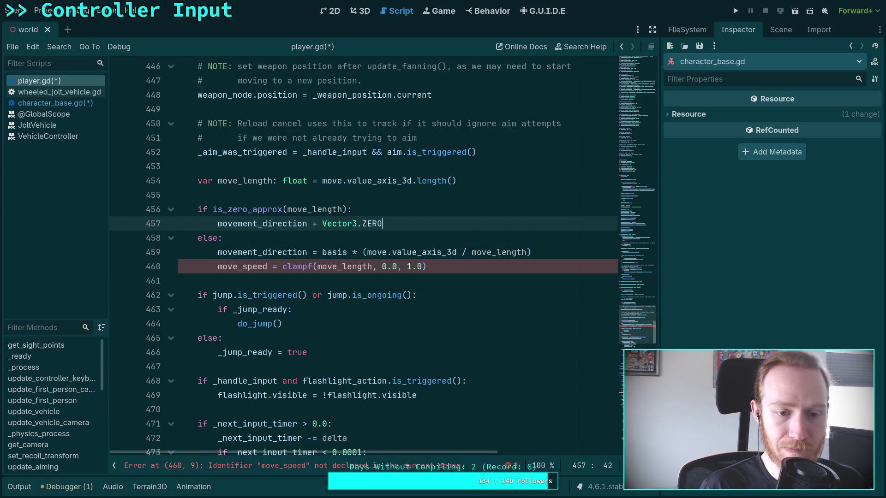
pyautogui.press('Return')
pyautogui.write('move-')
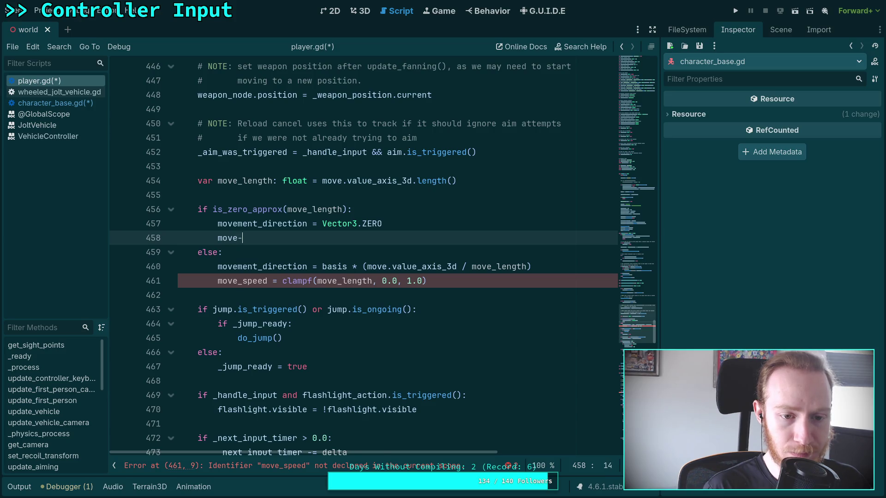
pyautogui.press('BackSpace')
pyautogui.write('_')
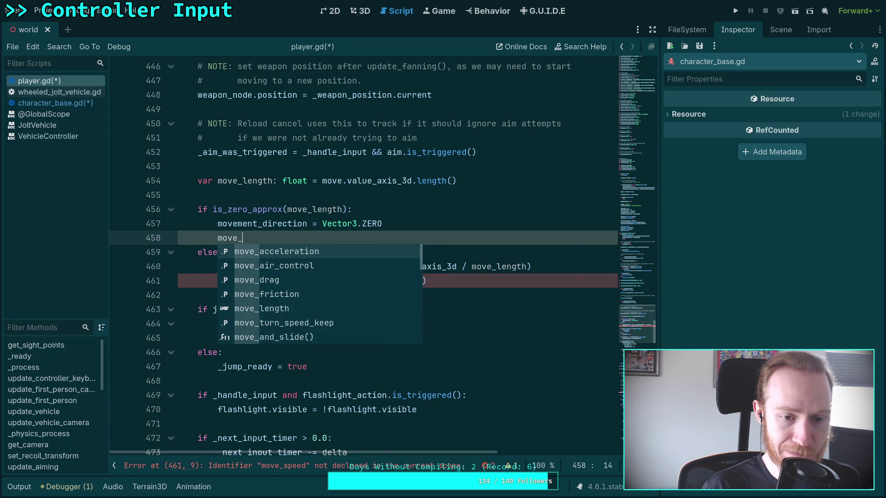
pyautogui.write('speed = ')
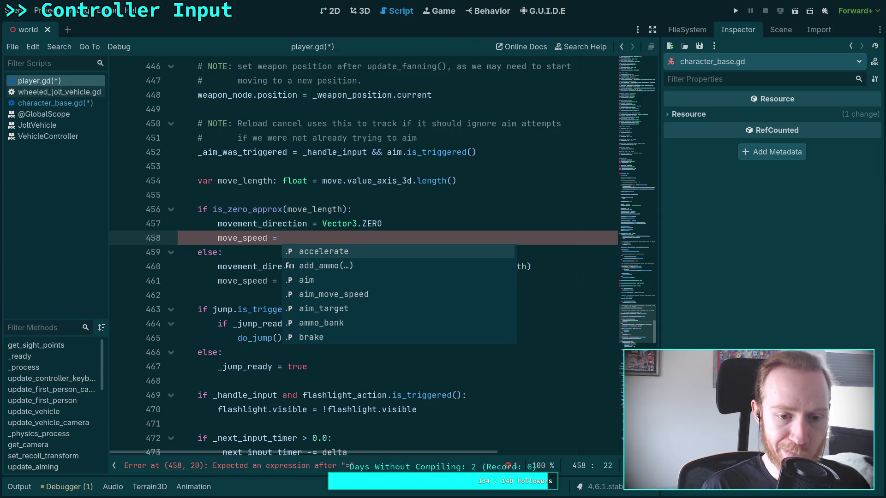
pyautogui.write('0.0')
pyautogui.hotkey('ctrl', 's')
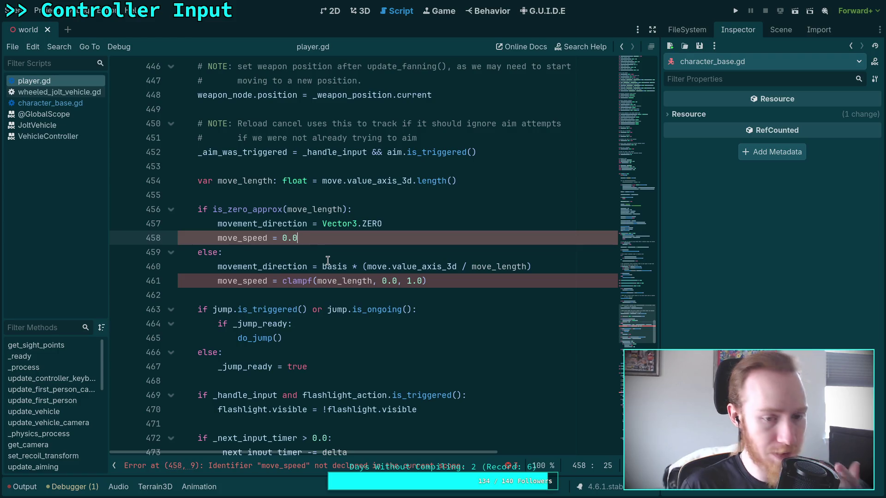
pyautogui.click(335, 251)
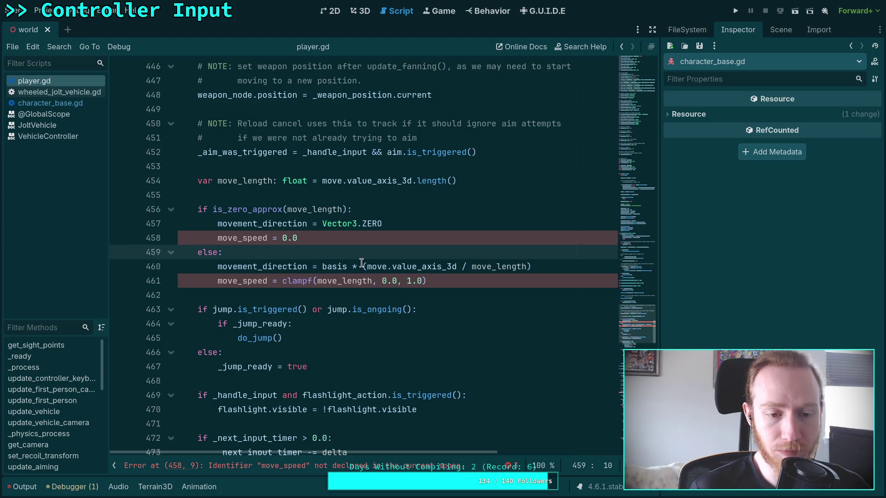
pyautogui.scroll(12, 361, 263)
pyautogui.scroll(15, 362, 263)
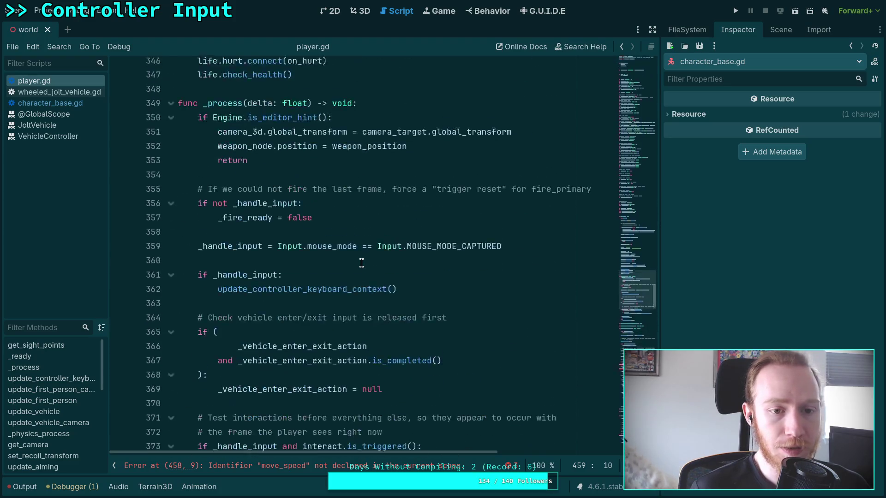
pyautogui.scroll(3, 361, 262)
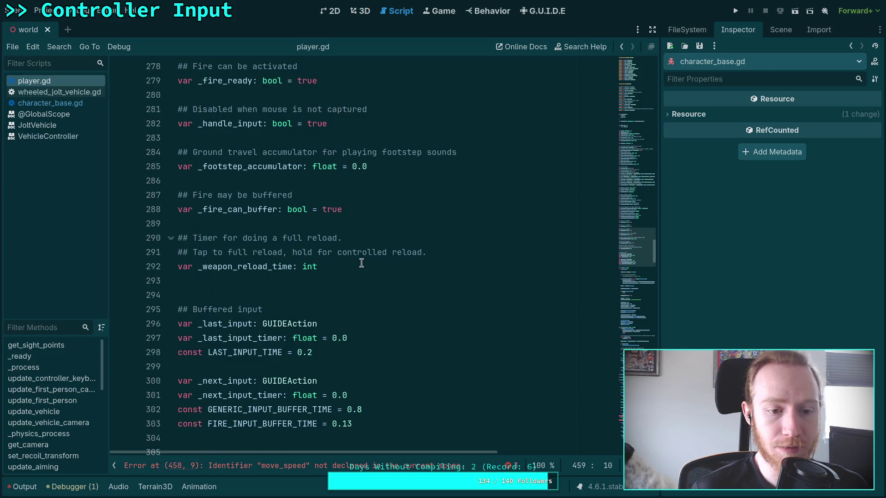
pyautogui.scroll(12, 361, 263)
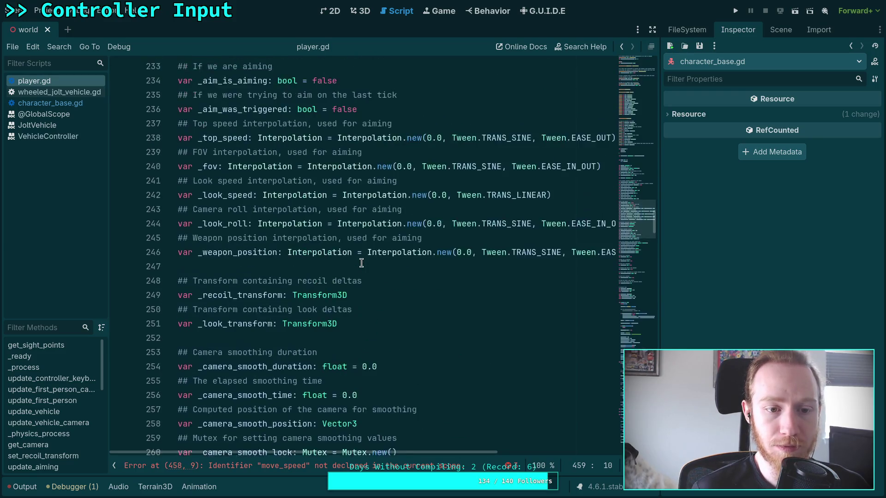
pyautogui.scroll(4, 361, 263)
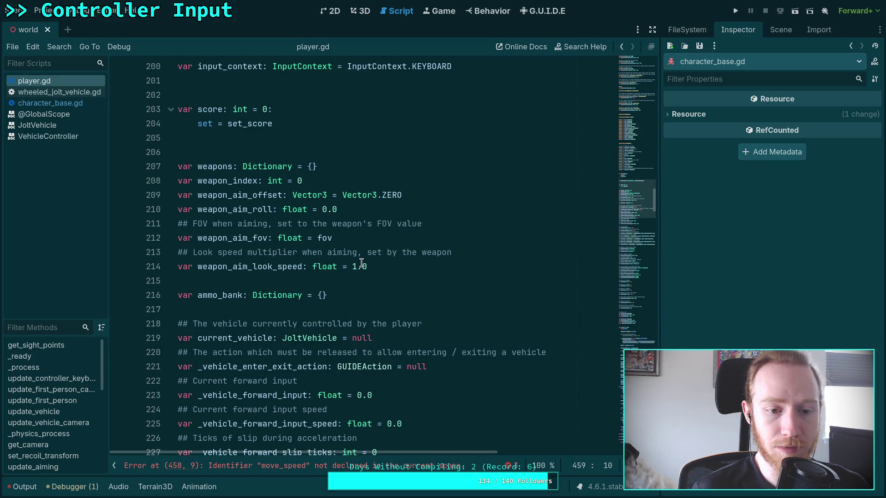
pyautogui.click(418, 295)
pyautogui.scroll(2, 364, 252)
pyautogui.scroll(-2, 347, 252)
pyautogui.scroll(-10, 357, 256)
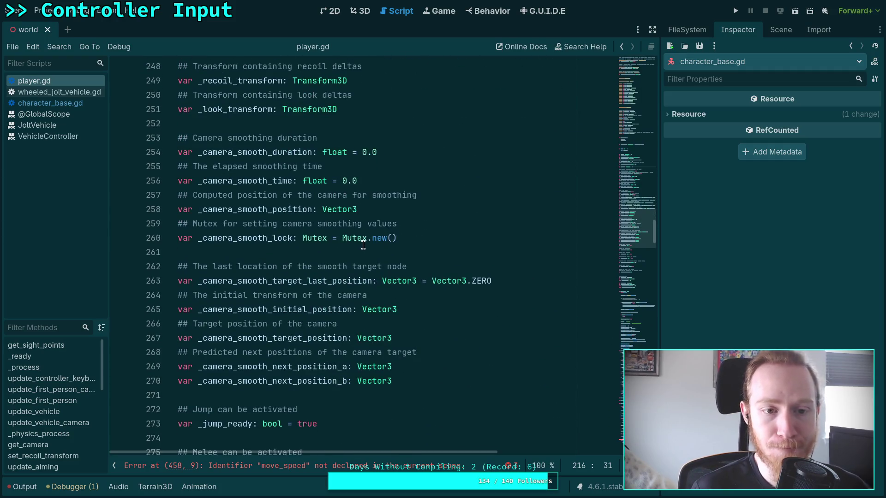
pyautogui.scroll(-8, 364, 244)
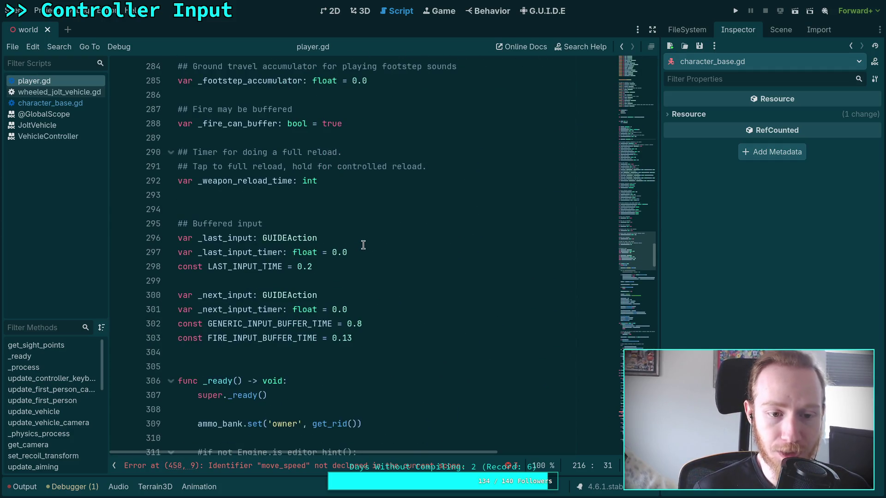
pyautogui.scroll(11, 364, 245)
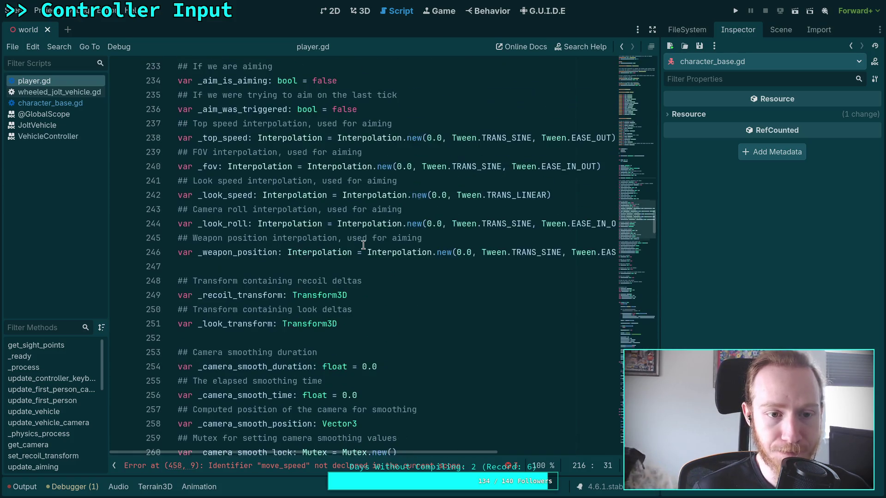
pyautogui.scroll(1, 363, 245)
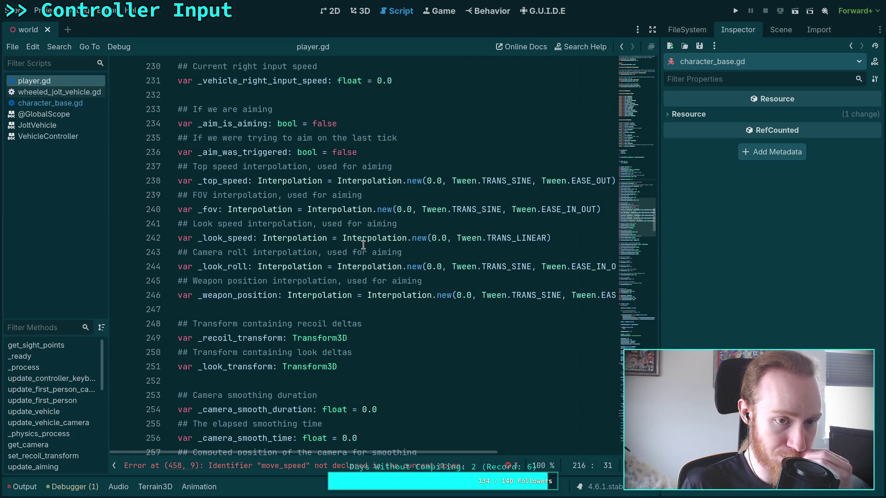
pyautogui.click(387, 182)
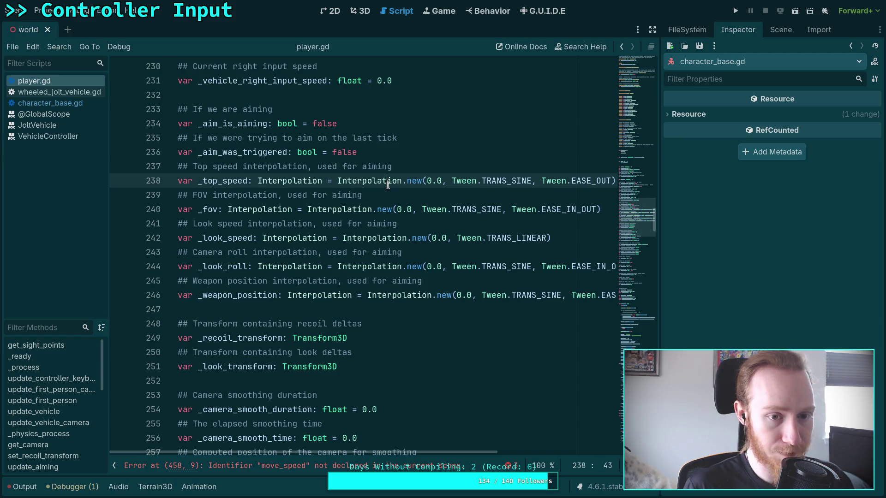
# After line 236, add 'var _move_speed: float = 0.0' with a '## Current move speed, mainly from analogue input' comment
pyautogui.press('Up')
pyautogui.press('Up')
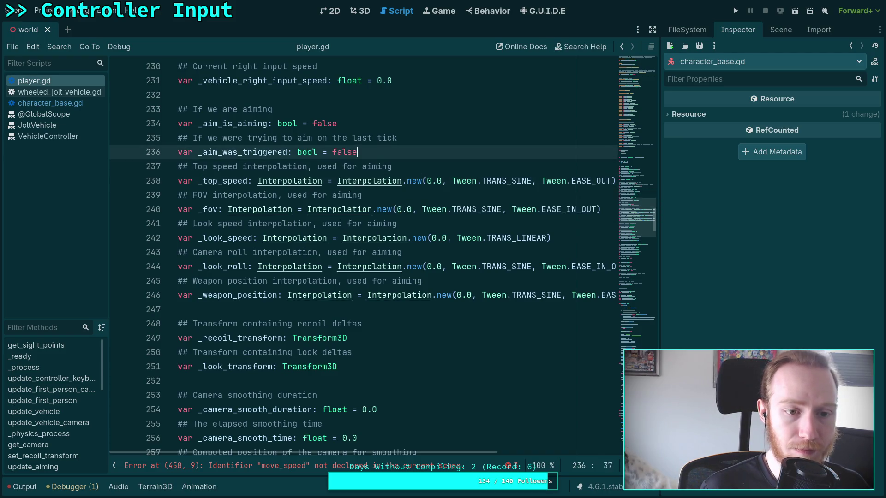
pyautogui.press('Return')
pyautogui.write('var _move_speed: float = 0.0')
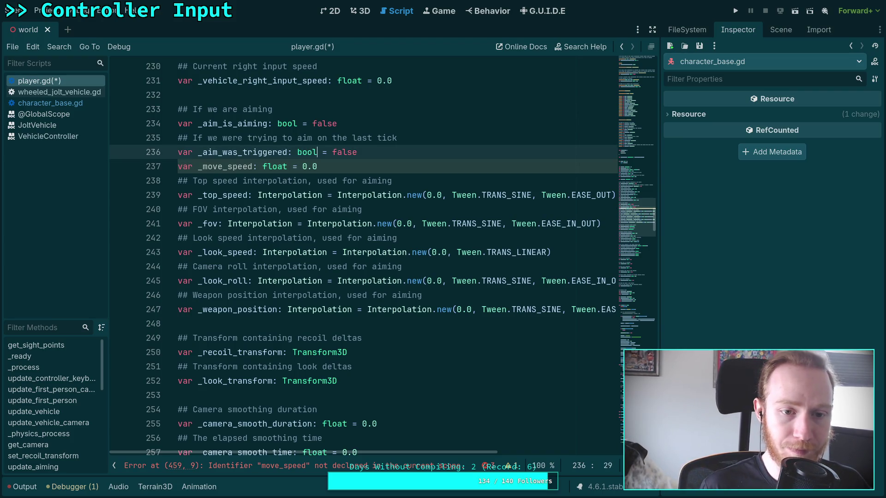
pyautogui.hotkey('ctrl', 'shift', 'Return')
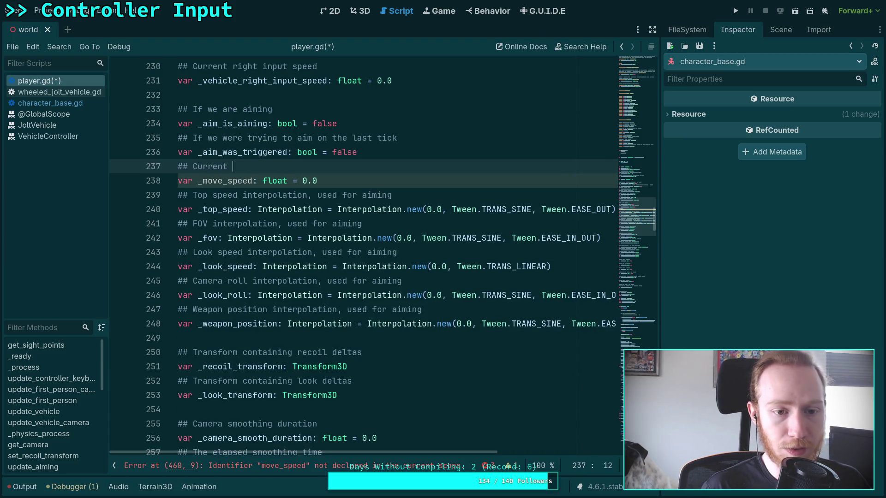
pyautogui.write('e speed,')
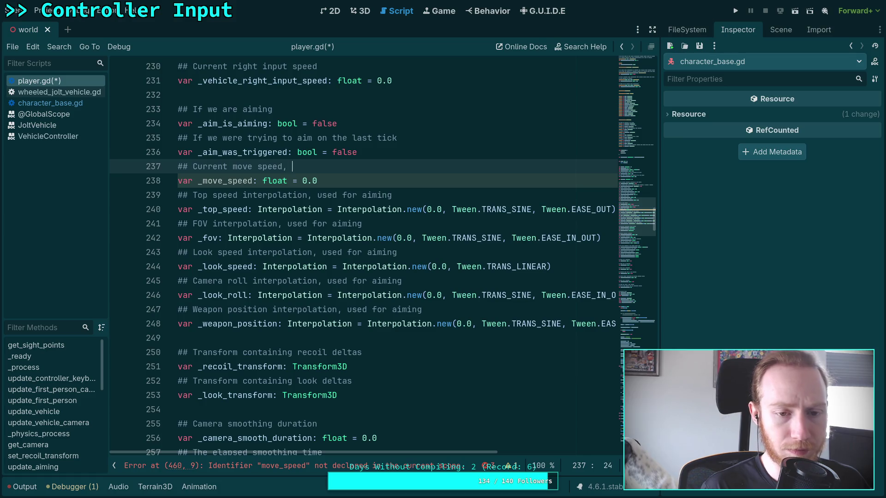
pyautogui.write('nly from analogue input')
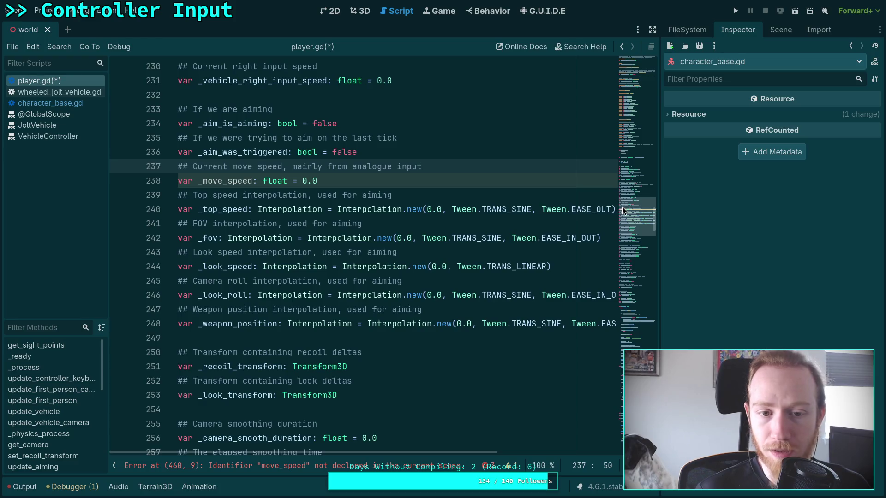
pyautogui.scroll(-20, 459, 294)
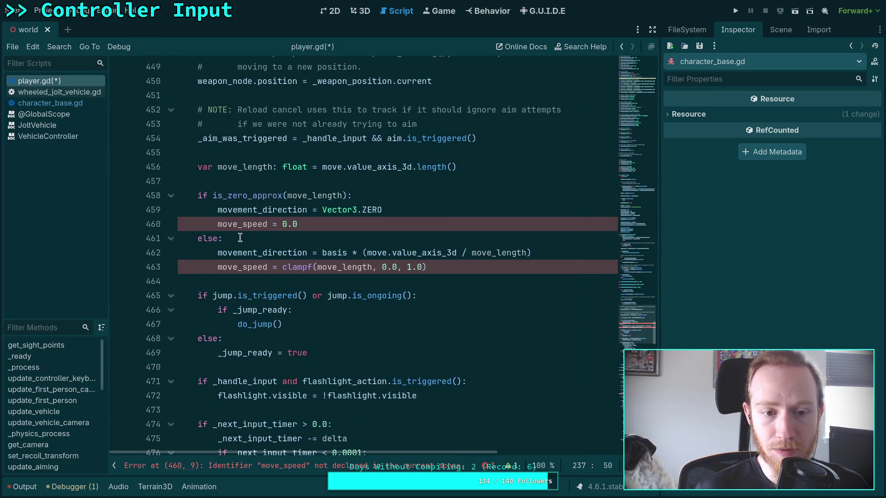
# Rename move_speed to _move_speed on lines 460 and 463
pyautogui.click(216, 224)
pyautogui.write('_')
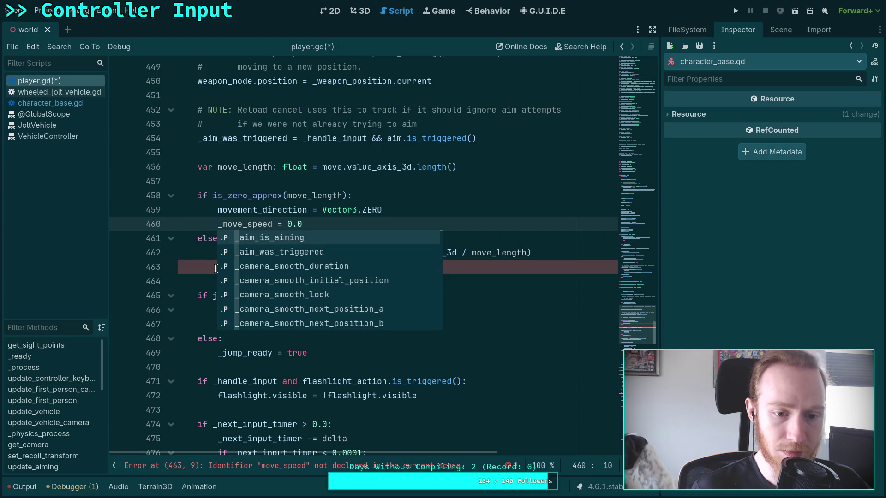
pyautogui.click(217, 267)
pyautogui.write('_')
pyautogui.scroll(1, 290, 235)
pyautogui.click(283, 236)
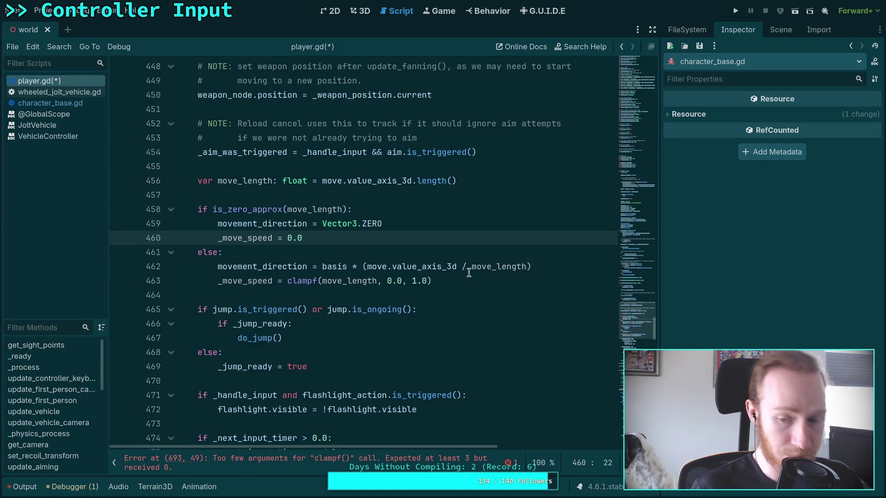
pyautogui.scroll(-10, 465, 272)
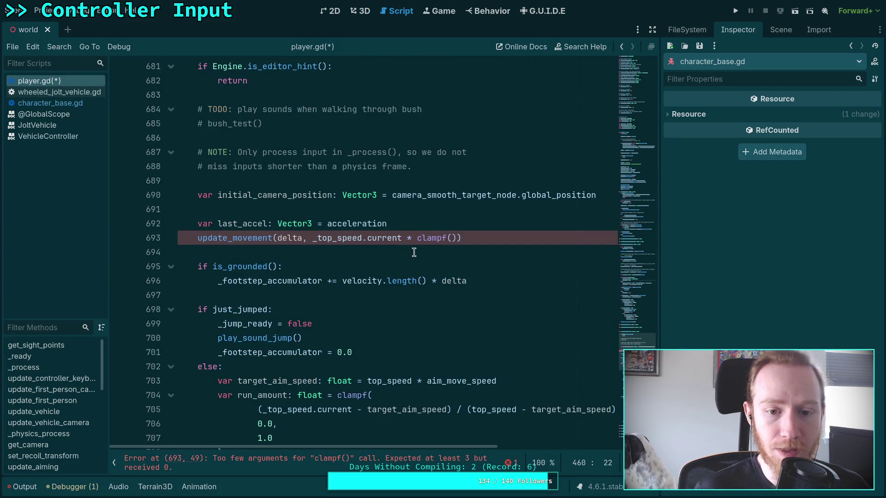
# Replace the empty clampf() on line 693 with _move_speed and save player.gd
pyautogui.click(454, 238)
pyautogui.moveTo(459, 238); pyautogui.dragTo(416, 238)
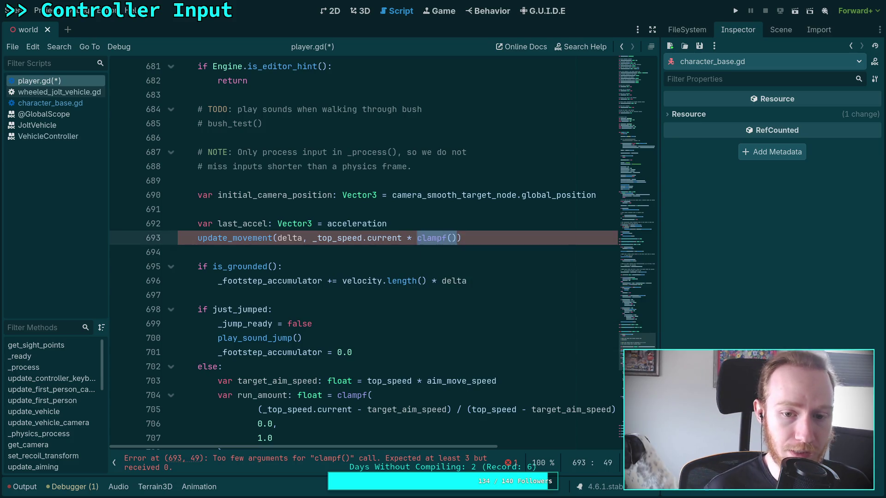
pyautogui.write('_move')
pyautogui.press('Return')
pyautogui.hotkey('ctrl', 's')
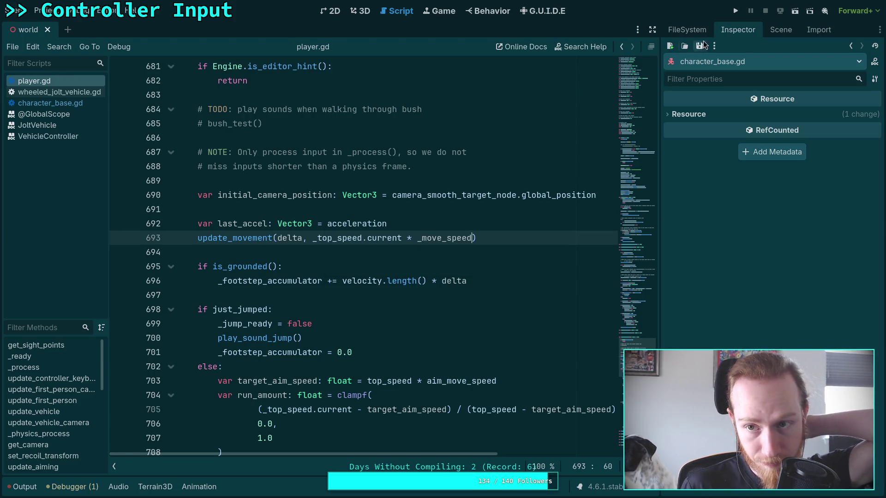
# Run the project, test the analogue movement, then exit the game back to the editor
pyautogui.click(736, 13)
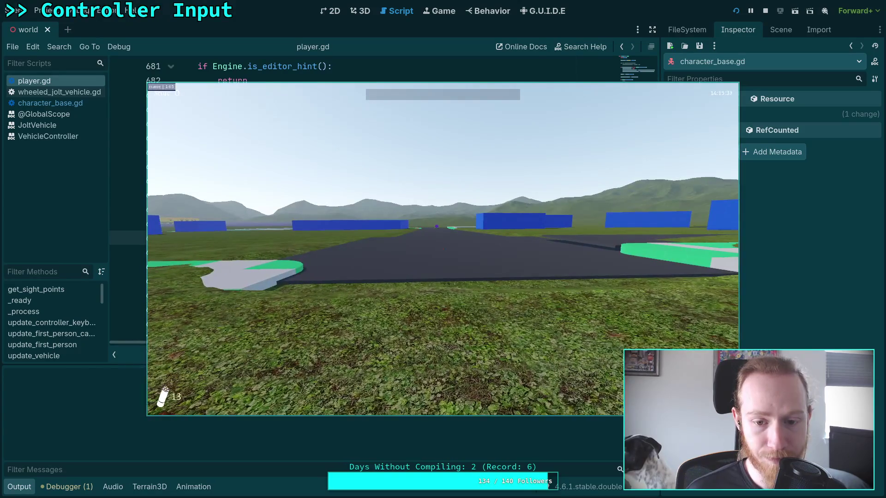
pyautogui.press('Escape')
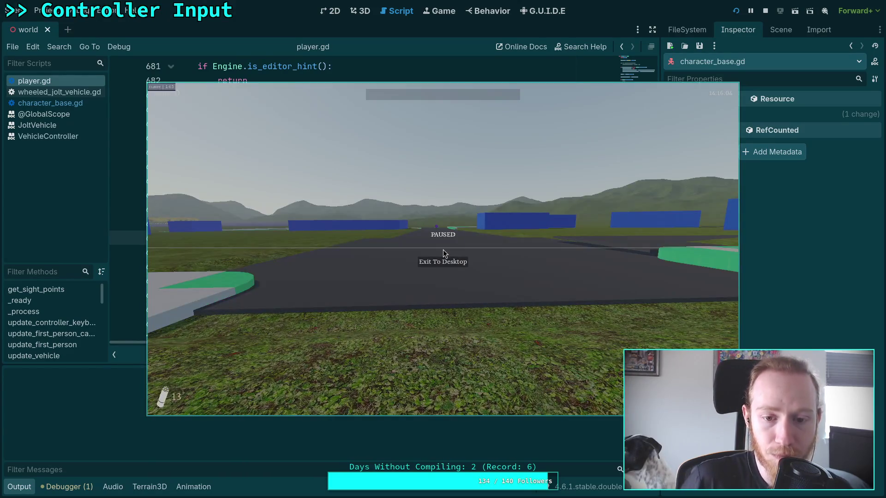
pyautogui.click(446, 262)
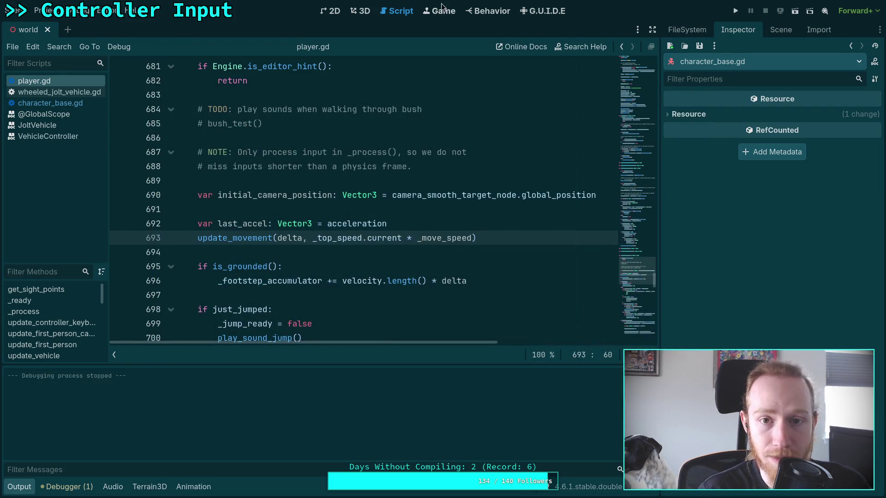
# Load the first_person mapping context and set the left stick's Stick modifier curve to 2.0
pyautogui.click(542, 10)
pyautogui.click(613, 51)
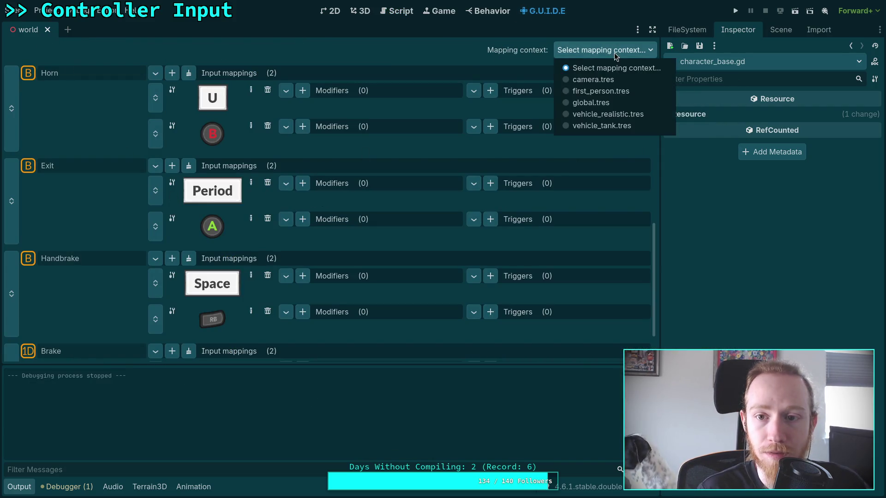
pyautogui.click(591, 91)
pyautogui.scroll(5, 220, 223)
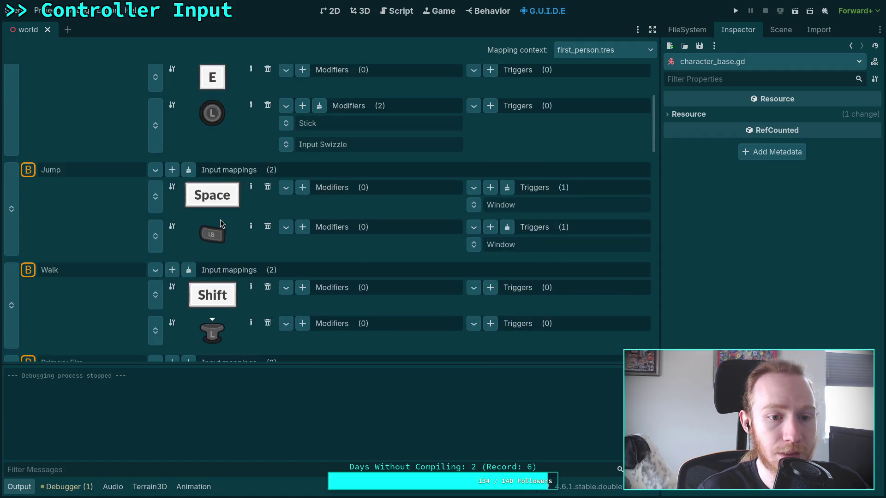
pyautogui.scroll(4, 226, 242)
pyautogui.click(360, 302)
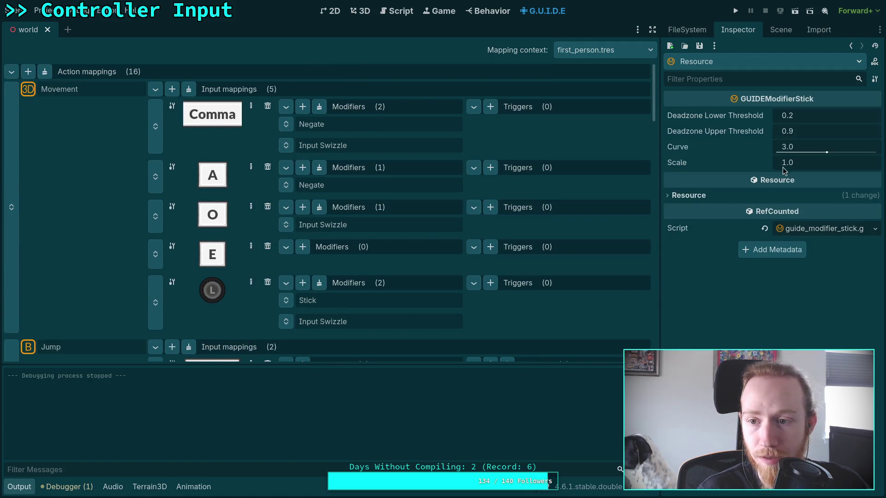
pyautogui.click(795, 146)
pyautogui.press('Return')
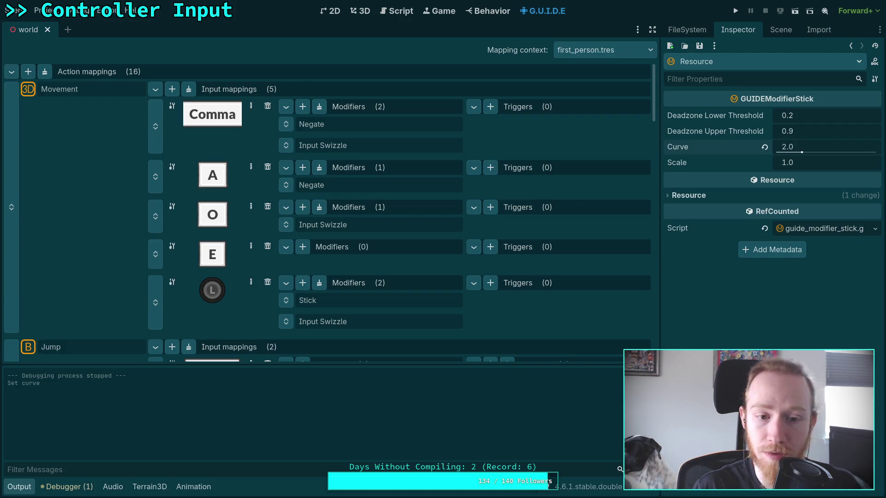
# Save the scene, the edited left-stick input resource and the Movement action resource
pyautogui.click(826, 116)
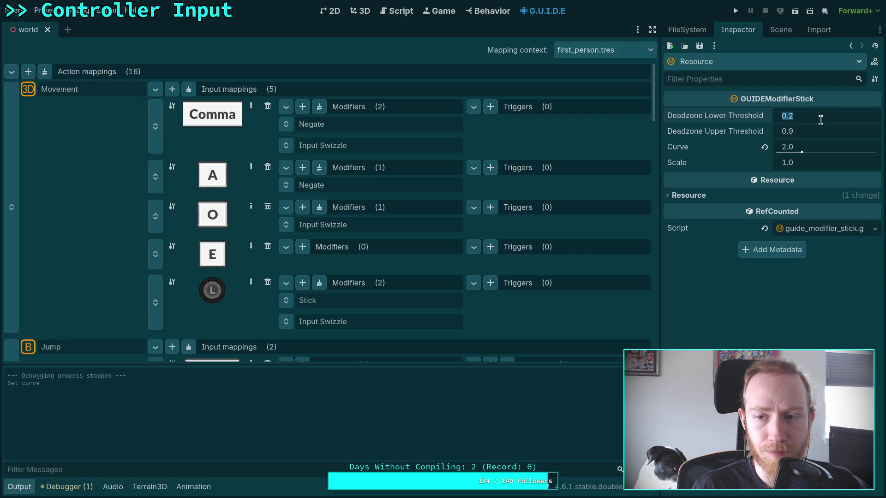
pyautogui.hotkey('ctrl', 's')
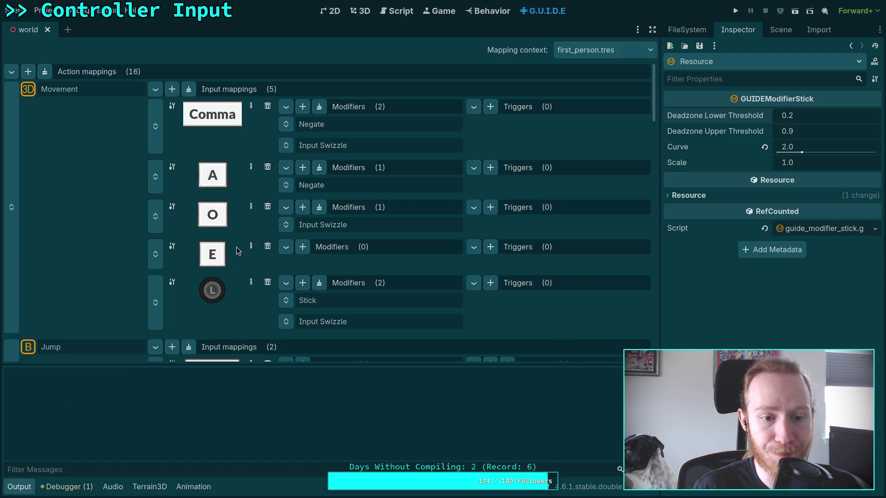
pyautogui.click(221, 296)
pyautogui.click(699, 45)
pyautogui.click(713, 60)
pyautogui.click(103, 95)
pyautogui.click(699, 46)
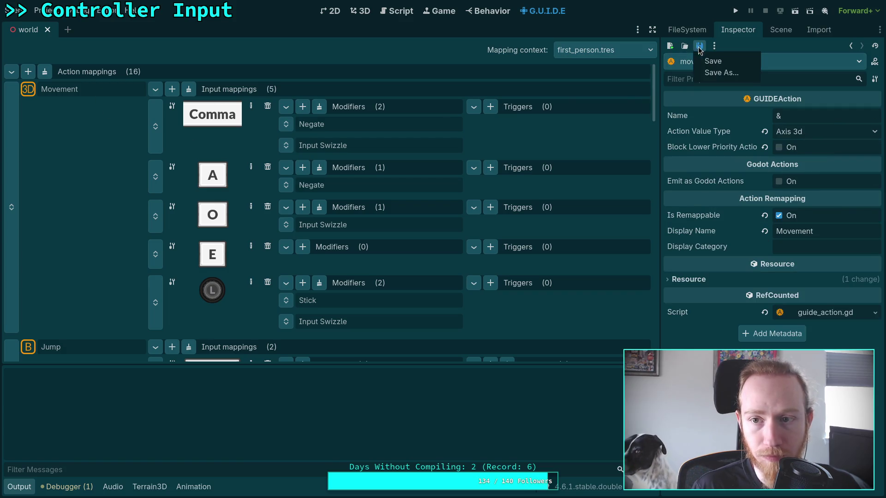
pyautogui.click(711, 61)
# Save the Stick modifier resource with curve 2.0 and launch the game
pyautogui.click(338, 304)
pyautogui.click(699, 45)
pyautogui.click(703, 63)
pyautogui.click(735, 10)
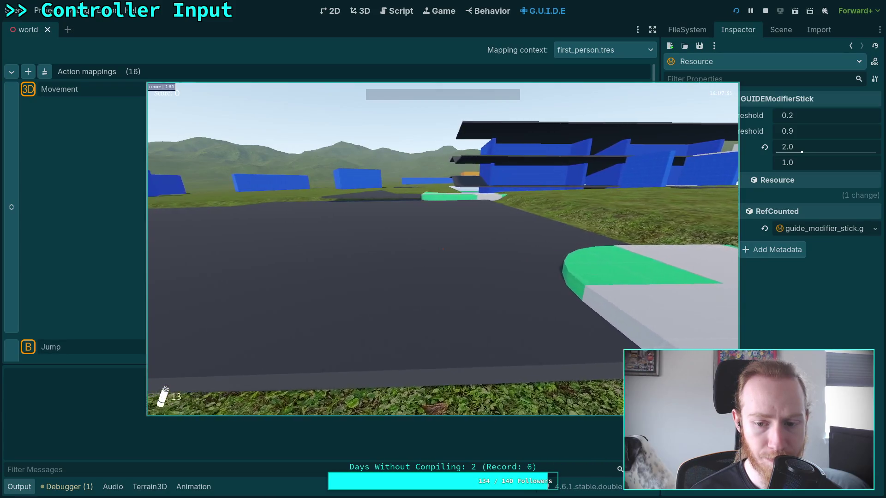
# Play-test movement with the 2.0 curve, then pause and exit to the editor
pyautogui.press('Escape')
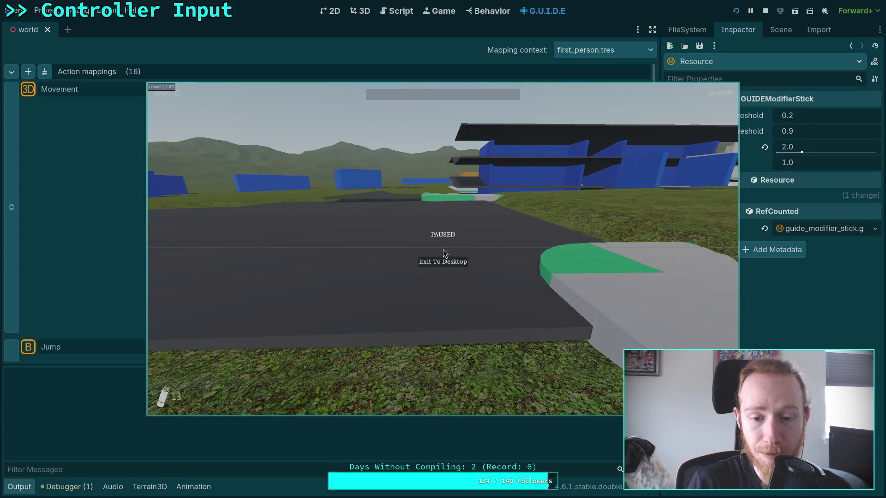
pyautogui.click(450, 262)
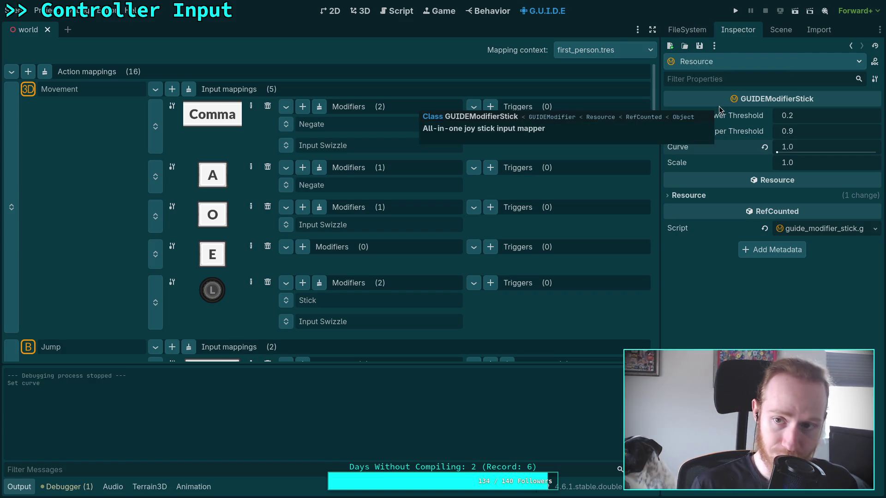
# Save the 1.0 stick curve, play-test it, then pause and exit to the editor
pyautogui.hotkey('ctrl', 's')
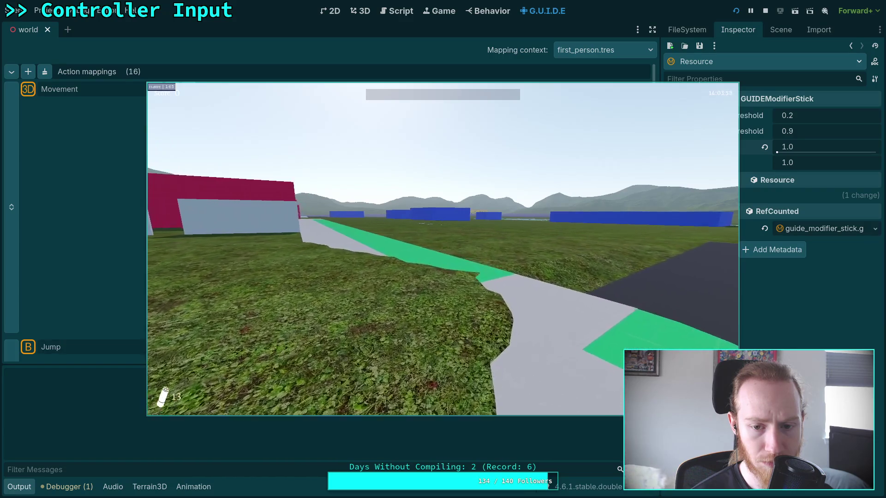
pyautogui.press('Escape')
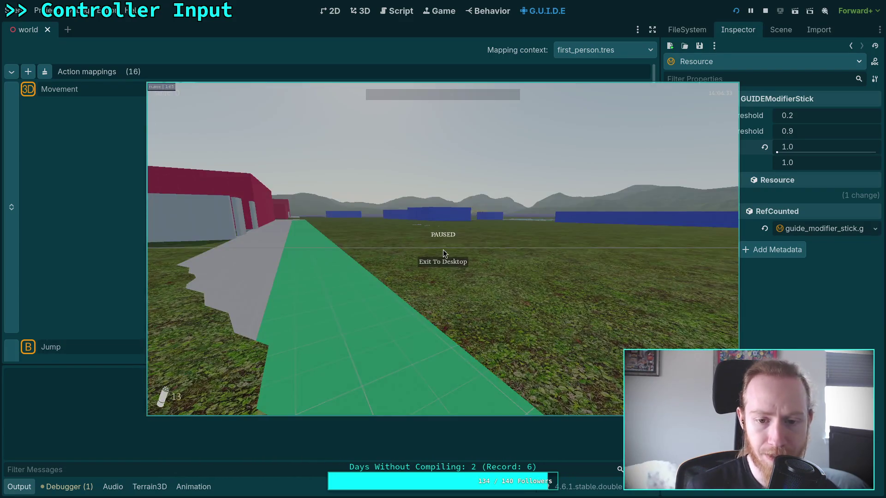
pyautogui.click(444, 262)
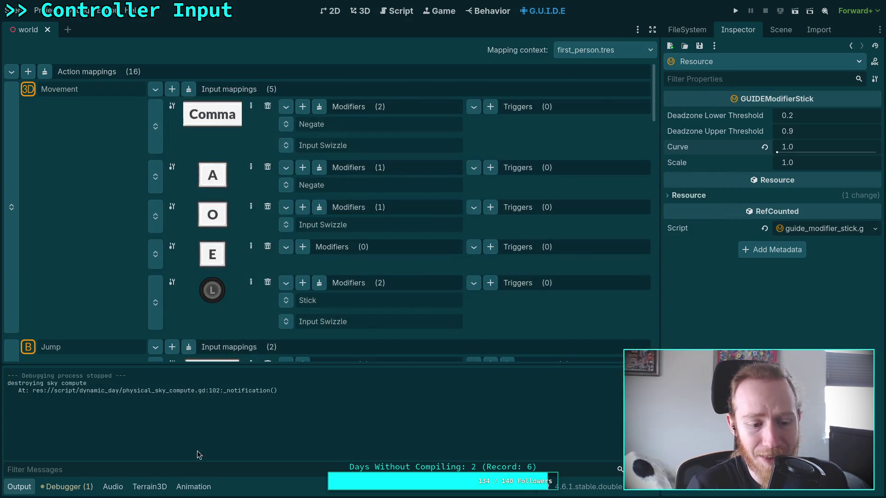
# Hide the output log and bring up player.gd in the script editor
pyautogui.click(19, 488)
pyautogui.click(399, 12)
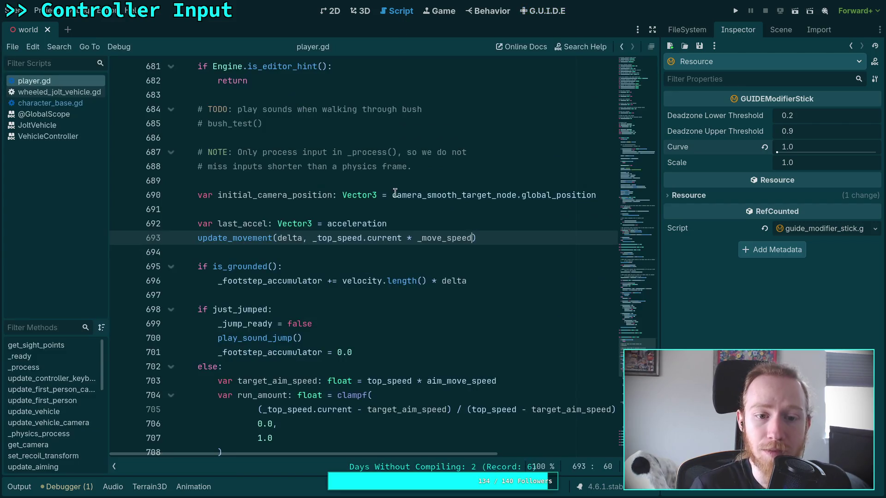
pyautogui.scroll(3, 331, 267)
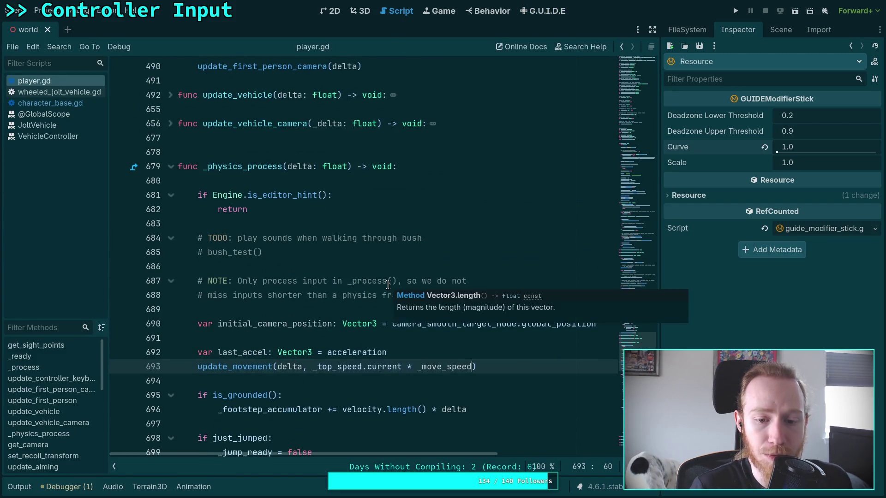
pyautogui.scroll(15, 339, 285)
pyautogui.scroll(2, 339, 285)
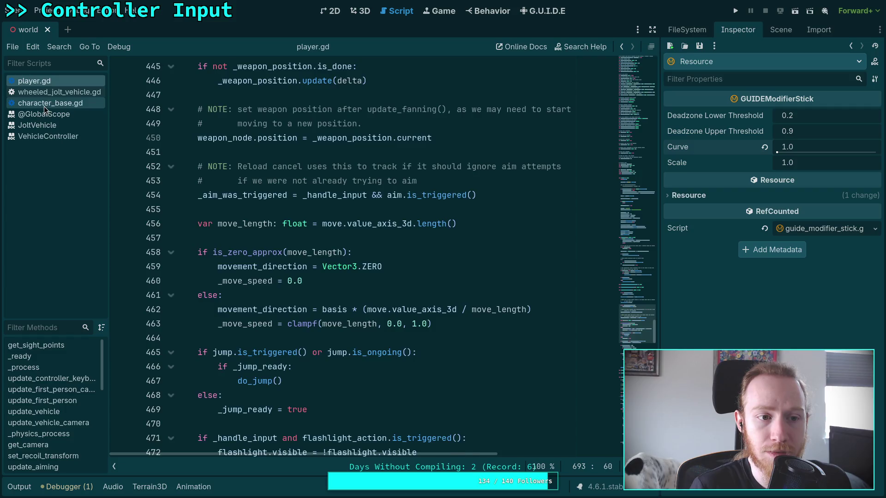
pyautogui.click(44, 104)
pyautogui.click(42, 81)
# Change the clampf minimum on line 463 to 0.05, save, and run the game
pyautogui.scroll(5, 382, 301)
pyautogui.scroll(-5, 382, 301)
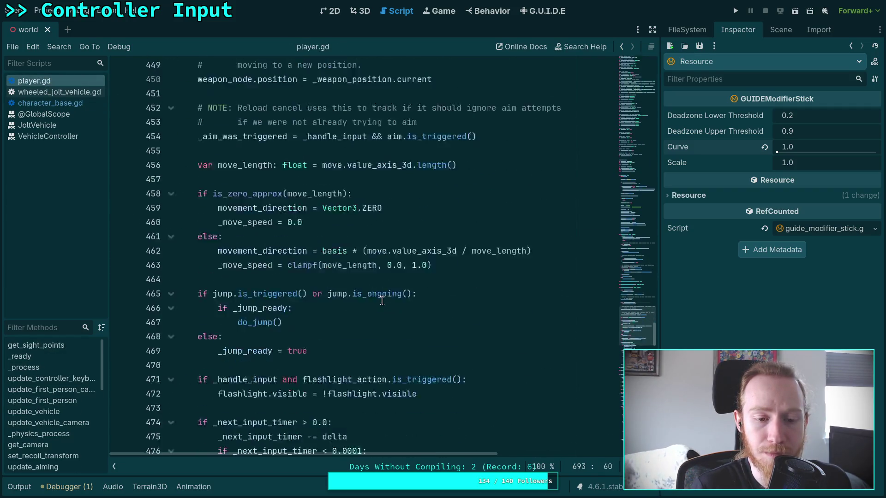
pyautogui.scroll(1, 378, 288)
pyautogui.click(401, 280)
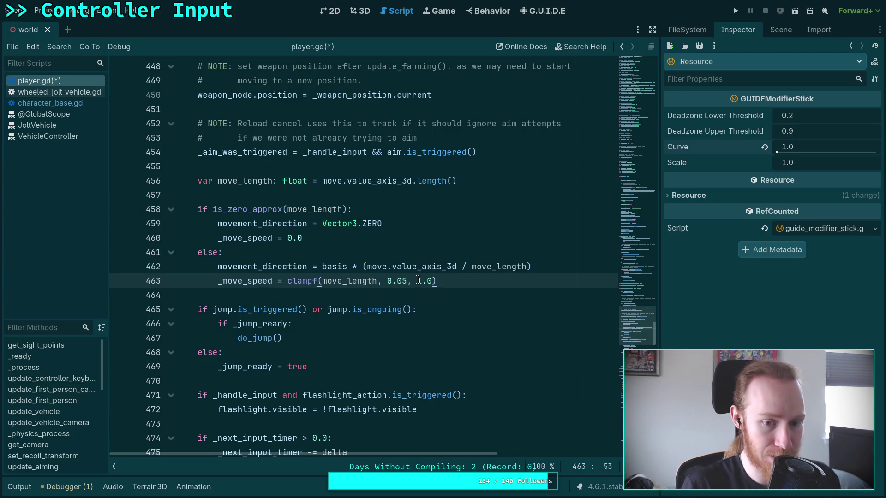
pyautogui.hotkey('ctrl', 's')
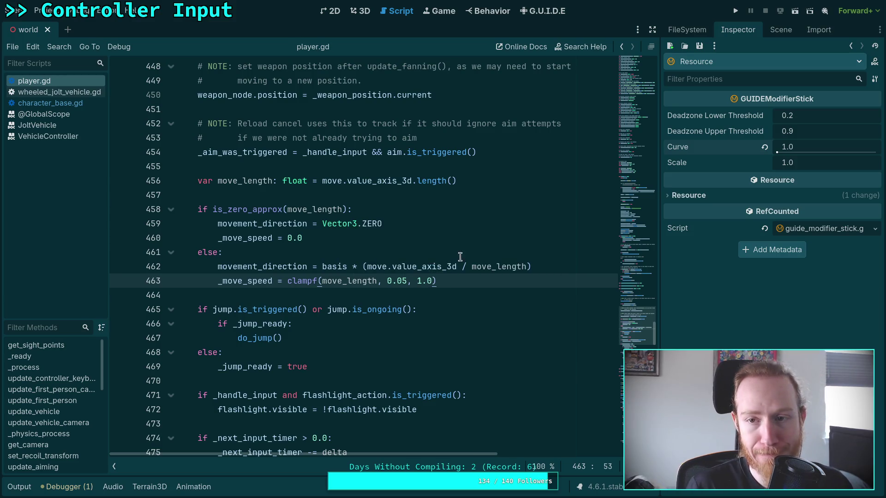
pyautogui.click(738, 16)
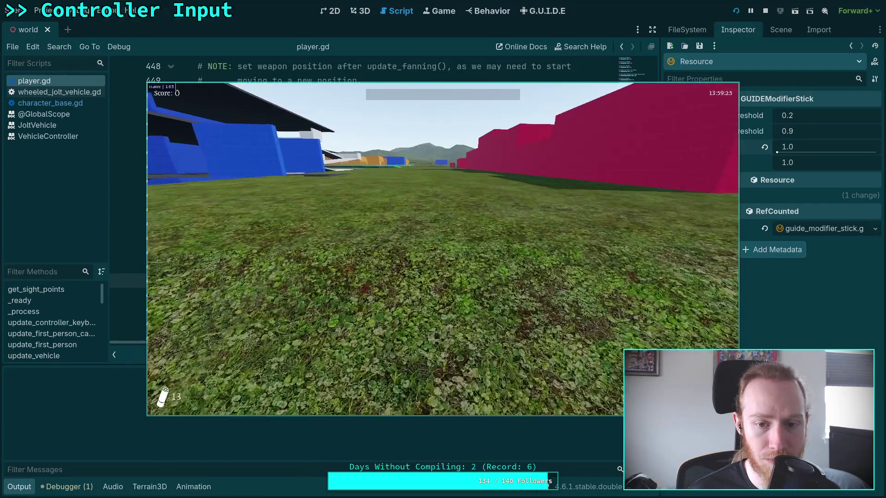
# Exit the test run, show GuideDebugger under CanvasLayer with Process Mode Inherit, and run
pyautogui.press('Escape')
pyautogui.click(443, 255)
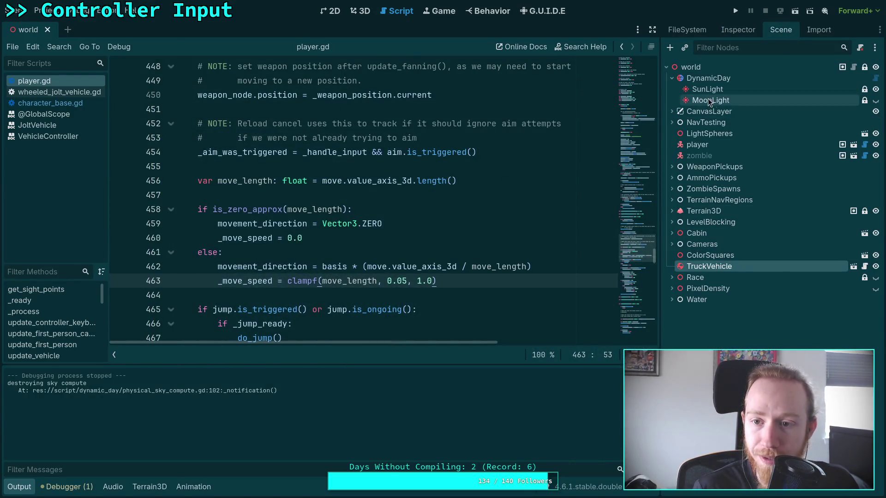
pyautogui.click(672, 112)
pyautogui.click(837, 156)
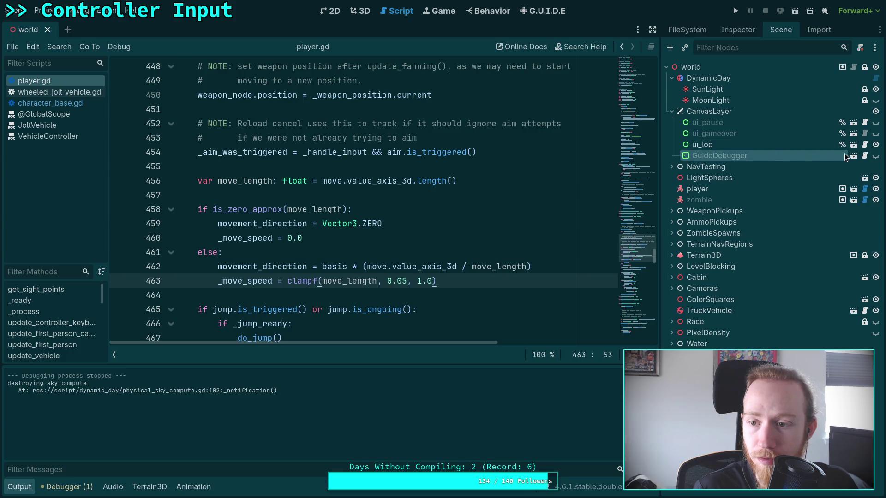
pyautogui.click(733, 30)
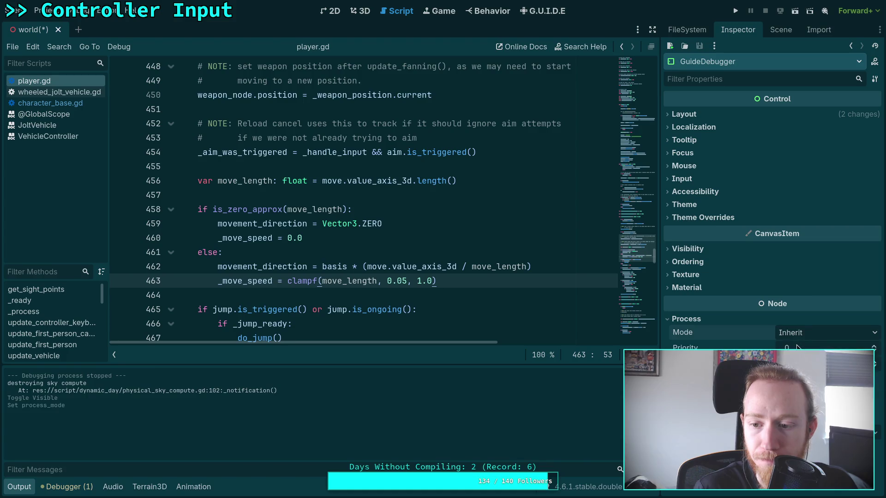
pyautogui.press('F5')
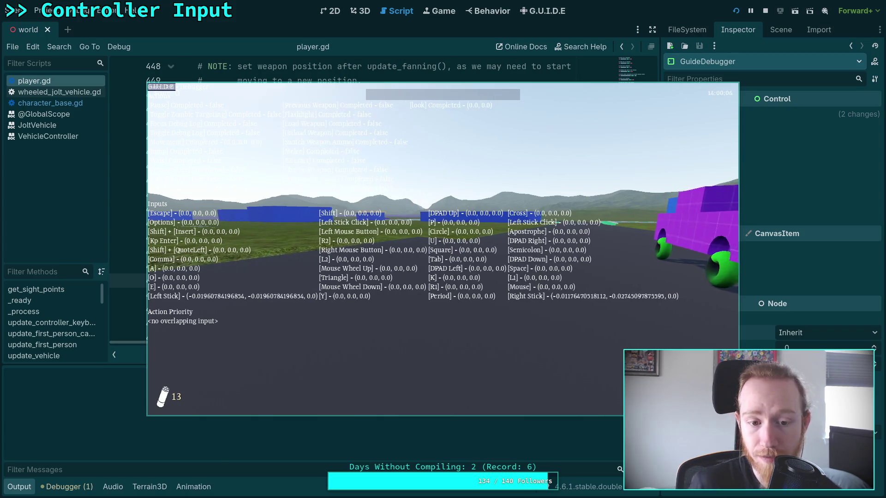
# Watch the GUIDE debugger's live left-stick values, then pause and exit to the editor
pyautogui.press('Escape')
pyautogui.click(443, 262)
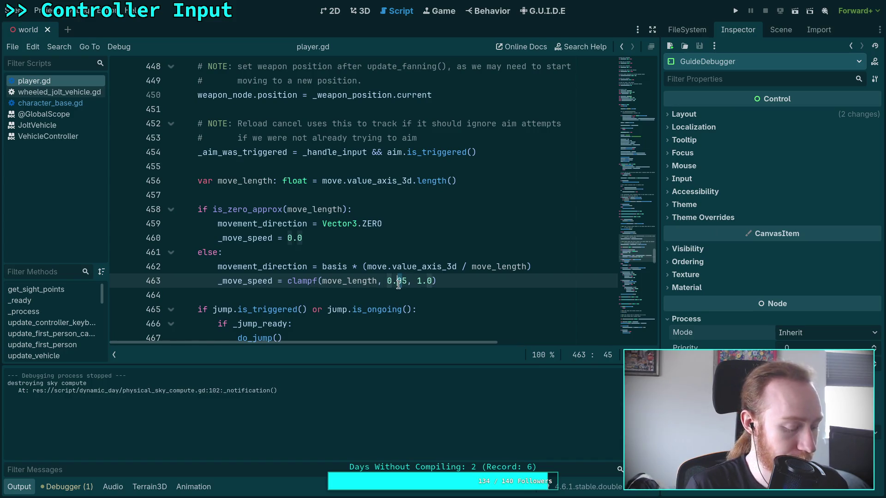
# Save line 463 with a 0.15 clamp minimum, hide GuideDebugger, and relaunch the game
pyautogui.hotkey('ctrl', 's')
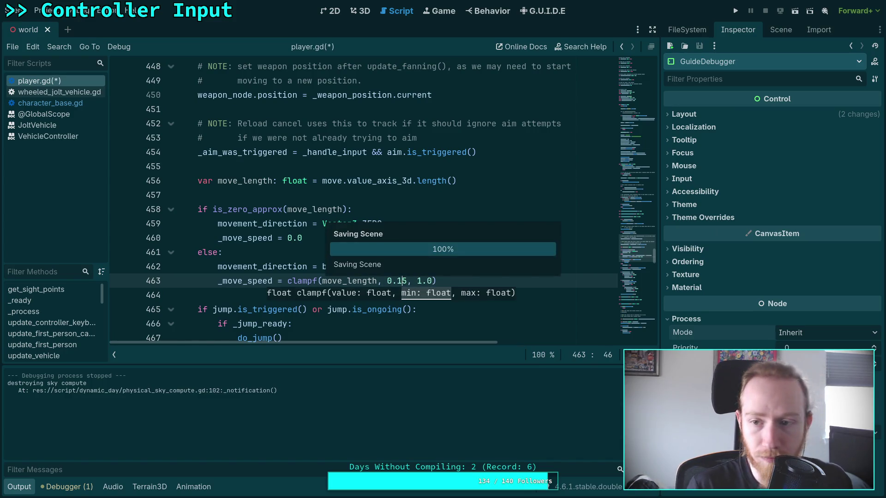
pyautogui.click(753, 115)
pyautogui.click(752, 113)
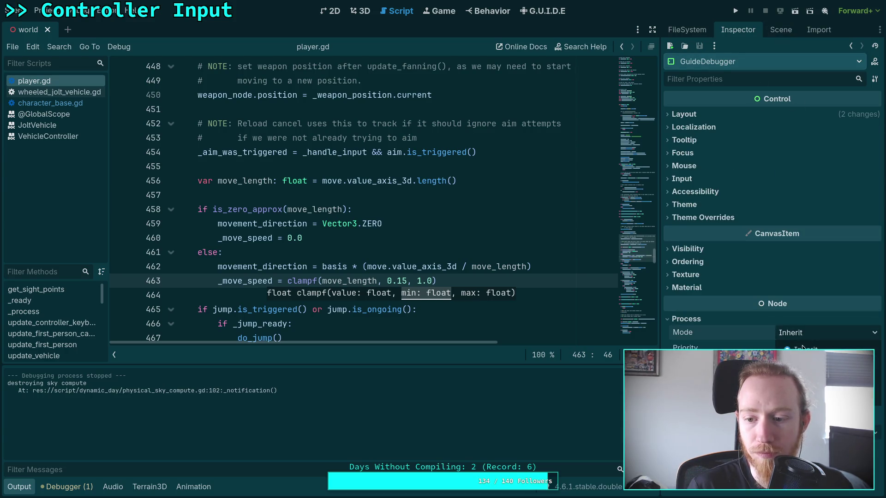
pyautogui.click(708, 47)
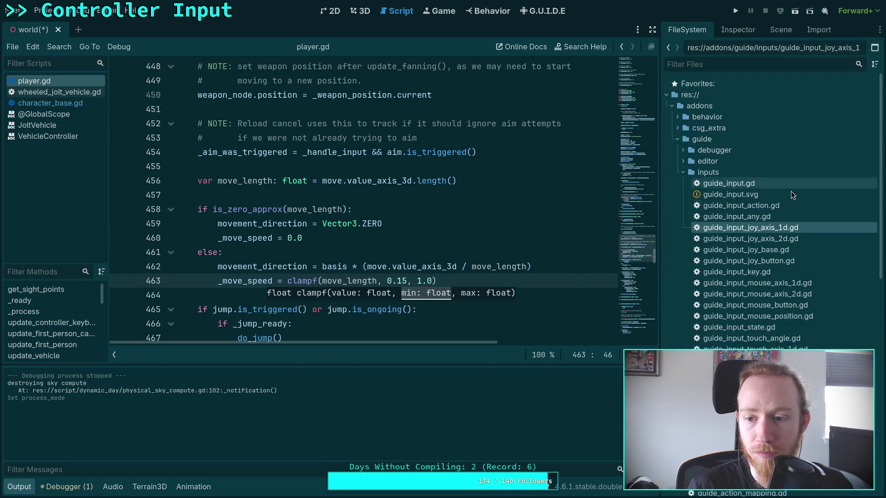
pyautogui.click(770, 33)
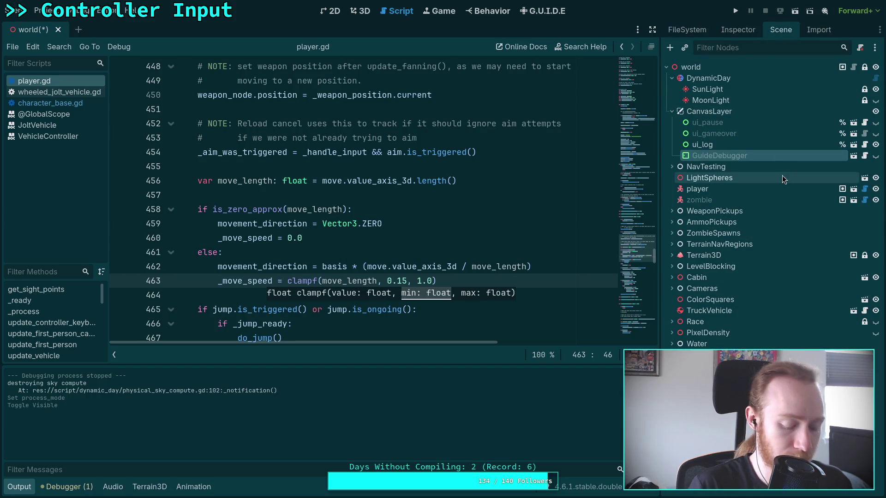
pyautogui.hotkey('ctrl', 's')
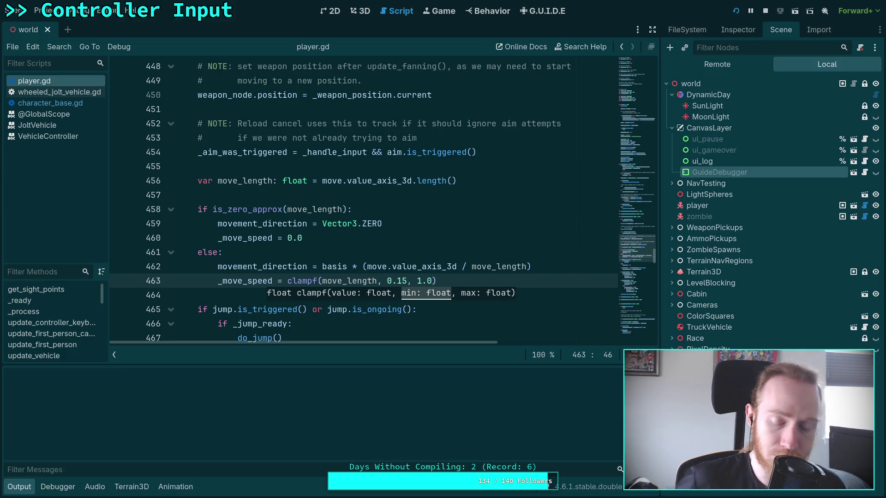
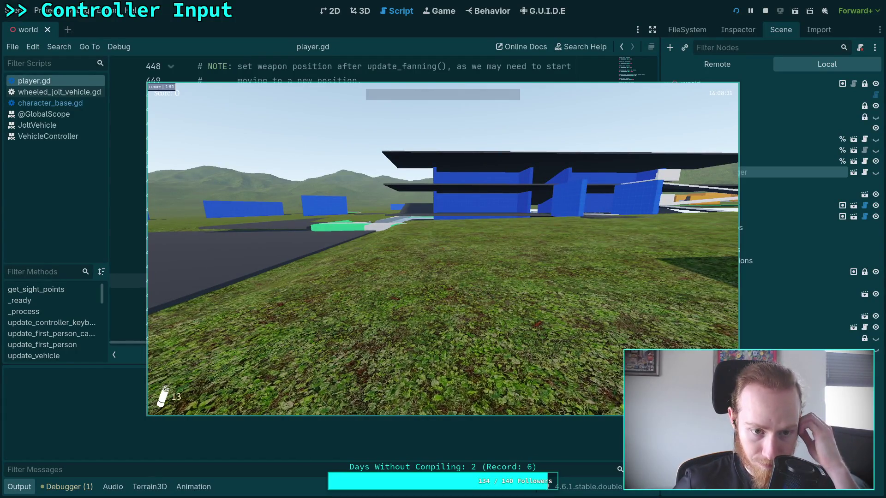
# Quit the running game back to the editor and hide the output panel
pyautogui.press('Escape')
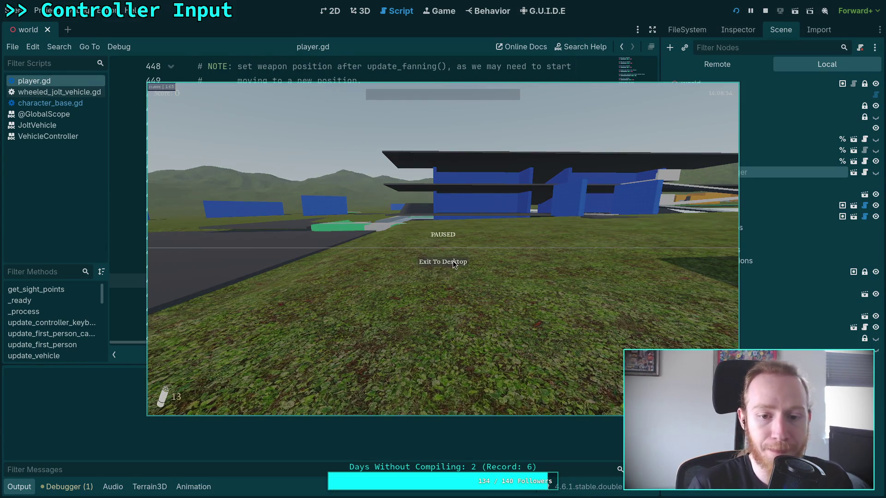
pyautogui.click(452, 261)
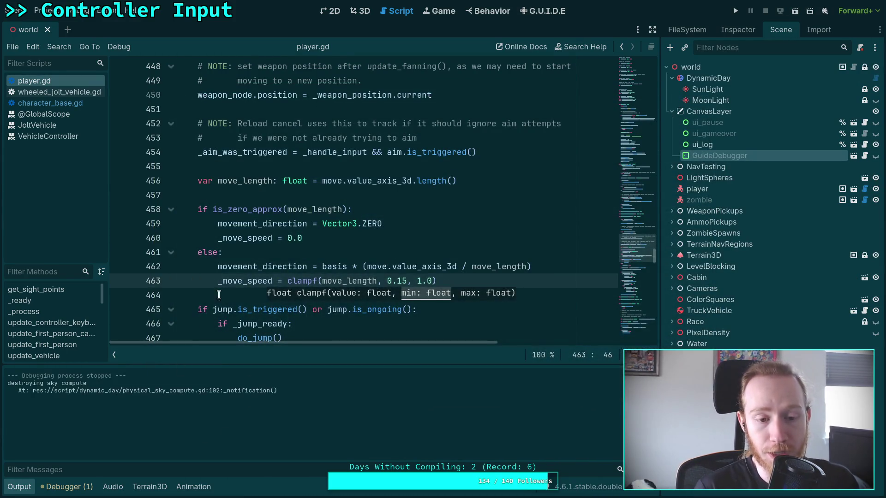
pyautogui.press('Down')
pyautogui.click(19, 487)
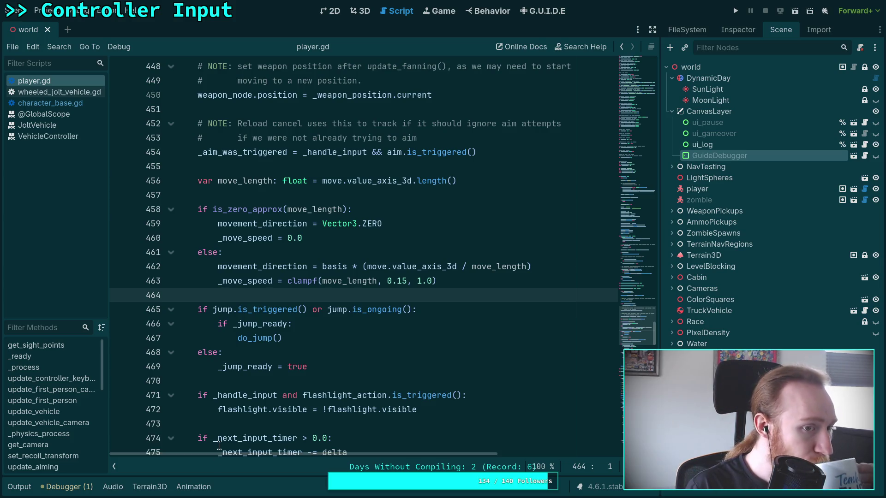
# Show the G.U.I.D.E input mappings, scrolled down to the Walk action's bindings
pyautogui.click(543, 11)
pyautogui.scroll(-2, 459, 203)
pyautogui.scroll(-2, 458, 204)
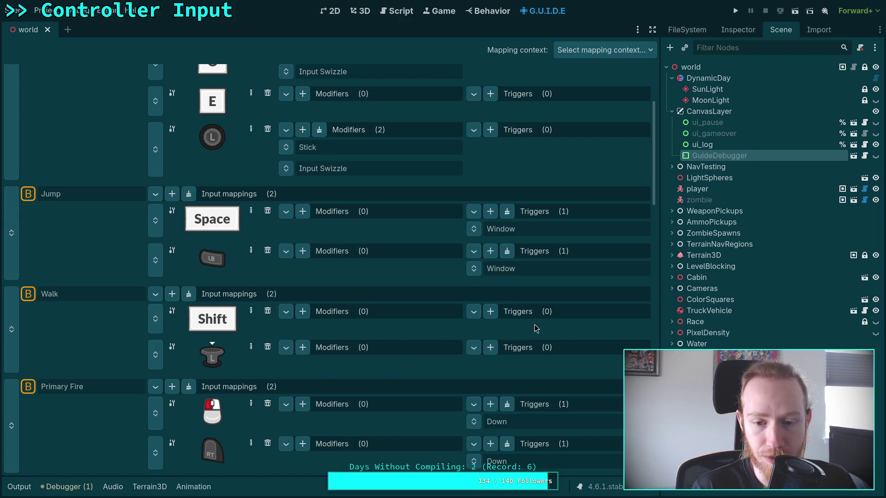
# Check the trigger types for Walk's Shift mapping without adding one, then return to player.gd
pyautogui.click(491, 312)
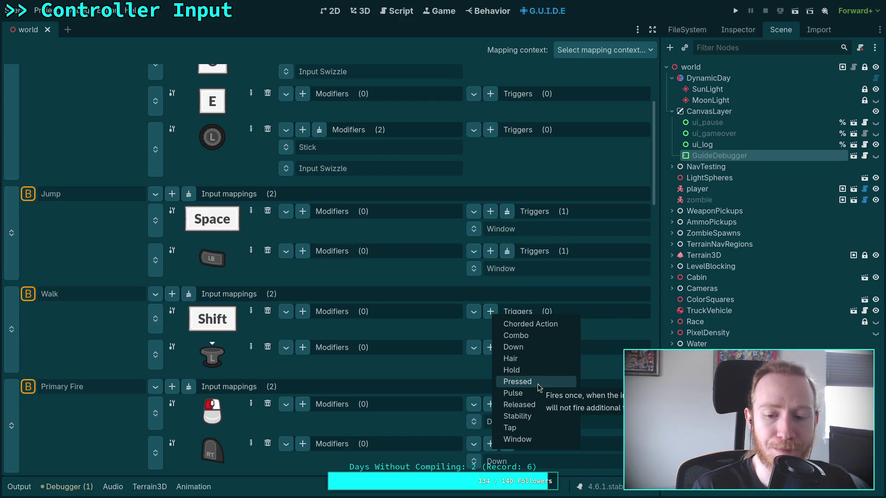
pyautogui.click(428, 373)
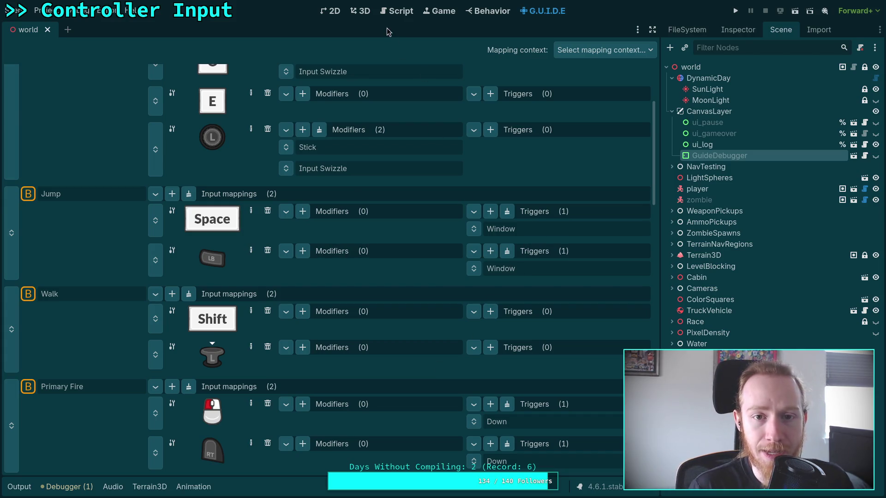
pyautogui.click(396, 10)
pyautogui.scroll(10, 326, 303)
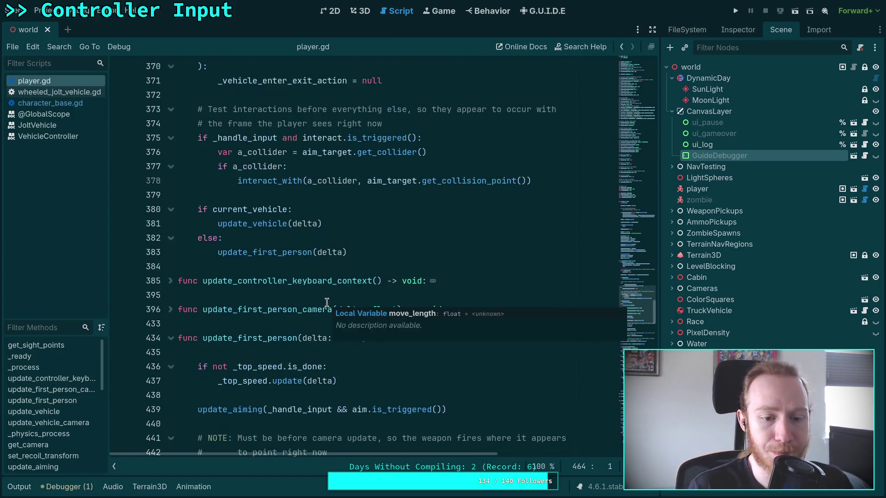
# Type 'if walk.is_triggered():' on a new line after the _move_speed clampf line
pyautogui.scroll(-12, 168, 339)
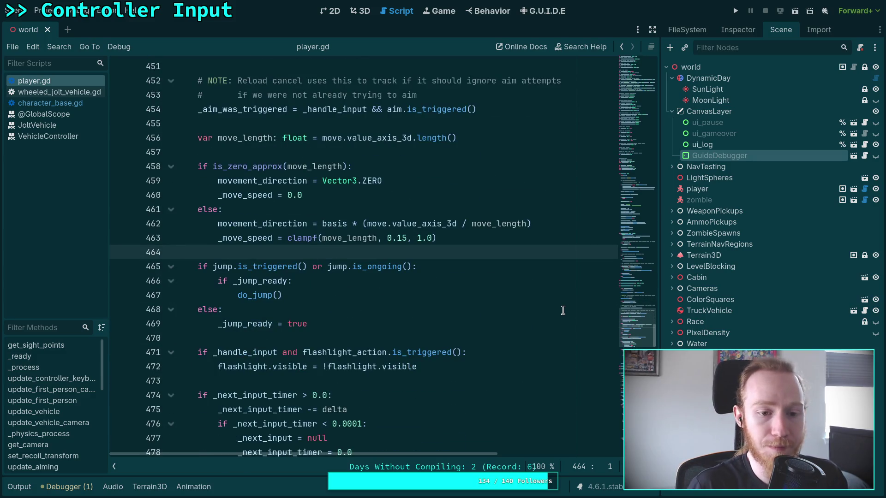
pyautogui.press('Return')
pyautogui.press('Return')
pyautogui.press('Up')
pyautogui.write('walk')
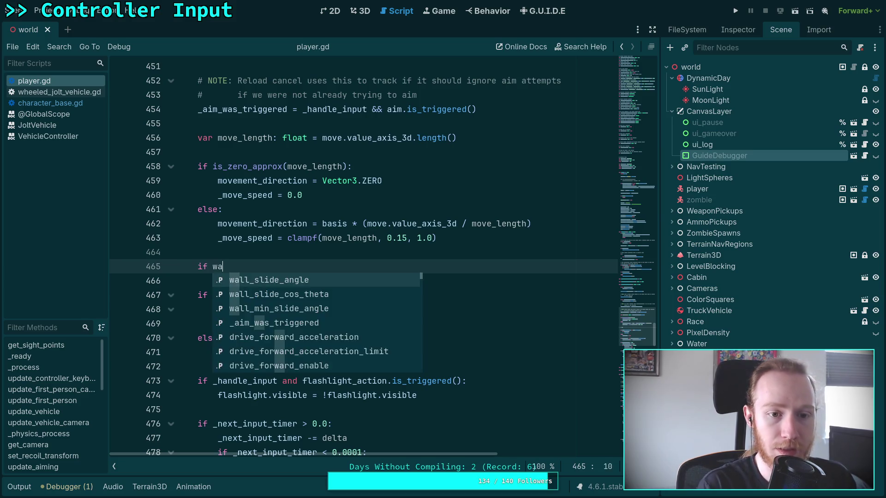
pyautogui.write('.is')
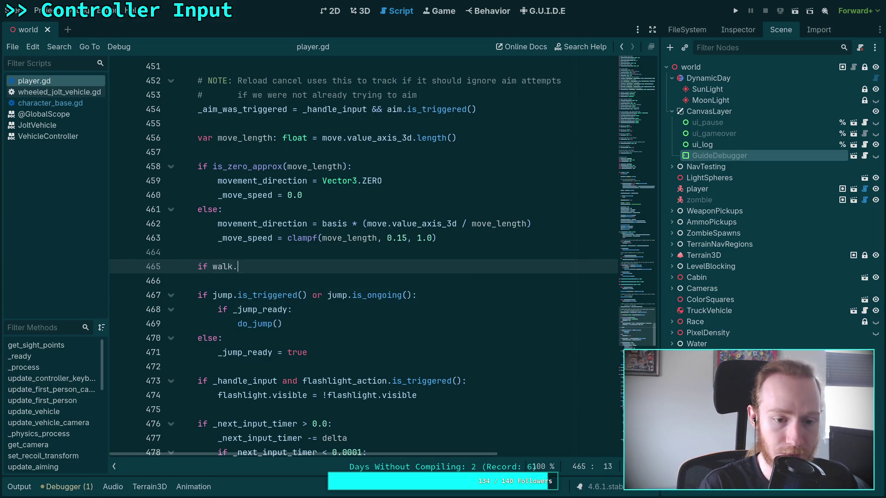
pyautogui.write('_triggered()')
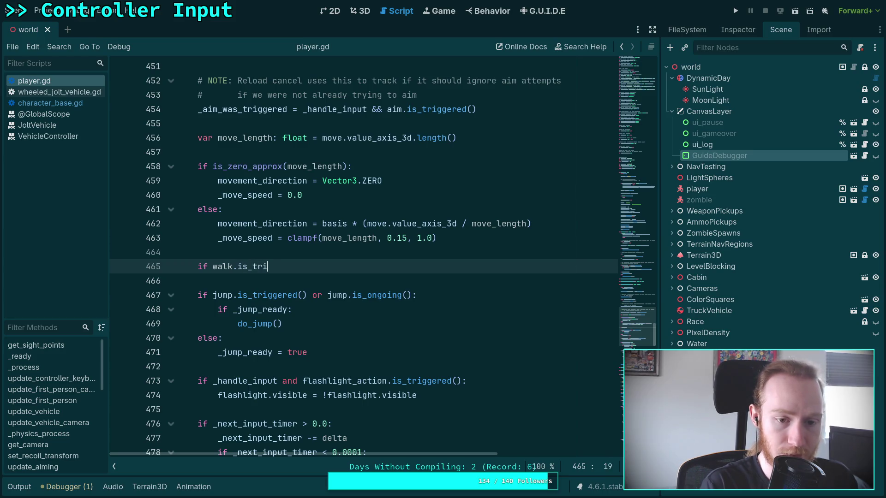
pyautogui.write(':')
pyautogui.press('Return')
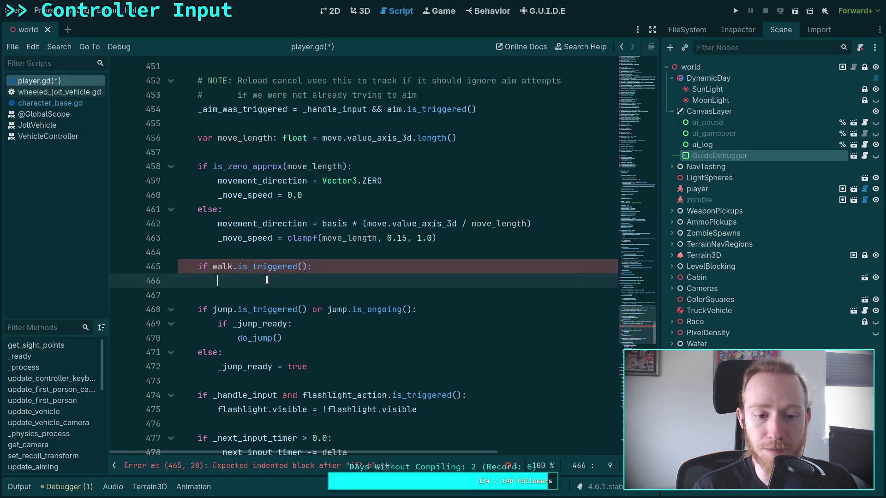
# Move the walk check above var move_length with Alt+Up, adding a blank spacing line
pyautogui.hotkey('shift', 'Up')
pyautogui.hotkey('shift', 'Home')
pyautogui.scroll(3, 345, 301)
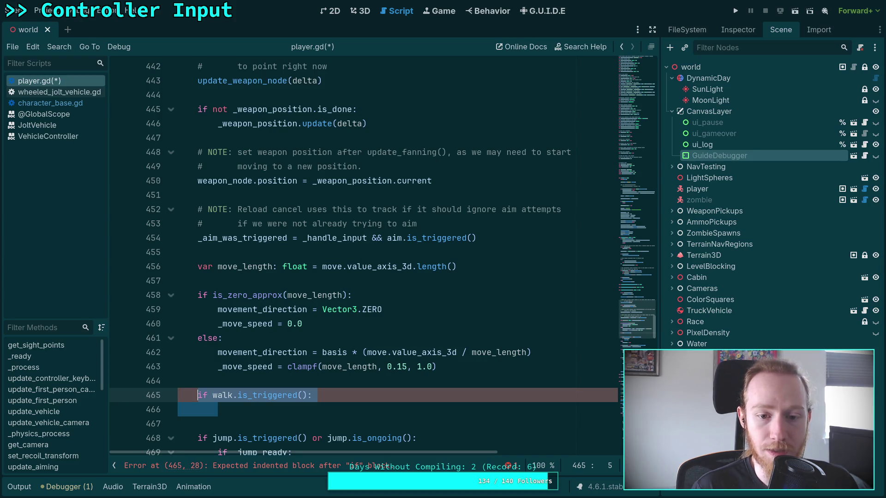
pyautogui.hotkey('alt', 'Up')
pyautogui.hotkey('alt', 'Up')
pyautogui.hotkey('alt', 'Up')
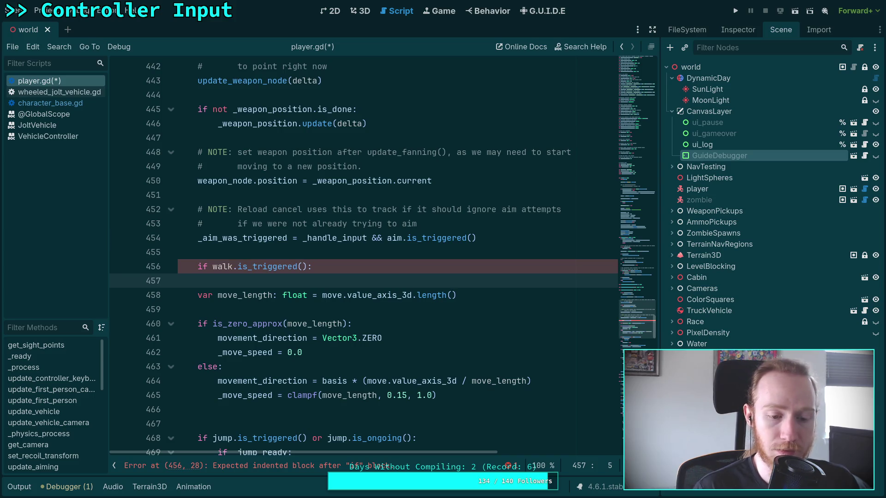
pyautogui.click(180, 395)
pyautogui.press('Return')
pyautogui.press('Up')
pyautogui.hotkey('alt', 'Up')
pyautogui.hotkey('alt', 'Up')
pyautogui.hotkey('alt', 'Up')
pyautogui.hotkey('alt', 'Up')
pyautogui.hotkey('alt', 'Up')
pyautogui.hotkey('alt', 'Up')
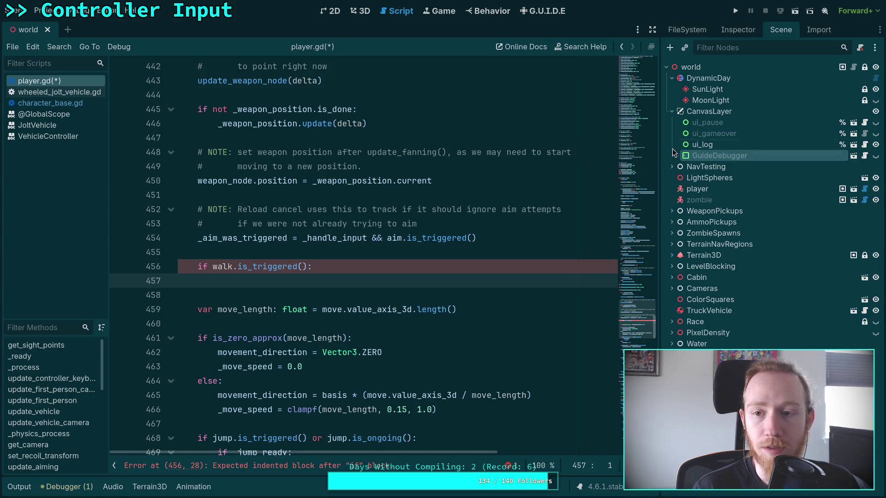
pyautogui.moveTo(649, 111)
pyautogui.mouseDown()
pyautogui.moveTo(643, 73)
pyautogui.moveTo(638, 153)
pyautogui.mouseUp()
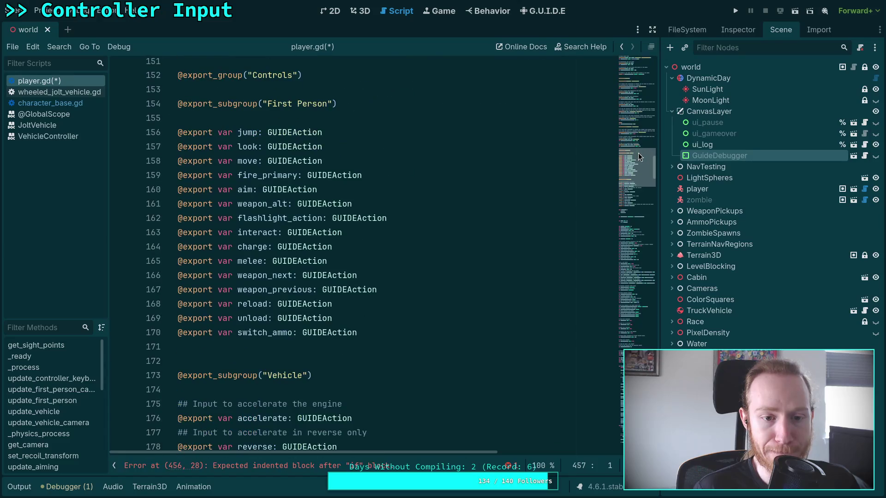
pyautogui.click(382, 161)
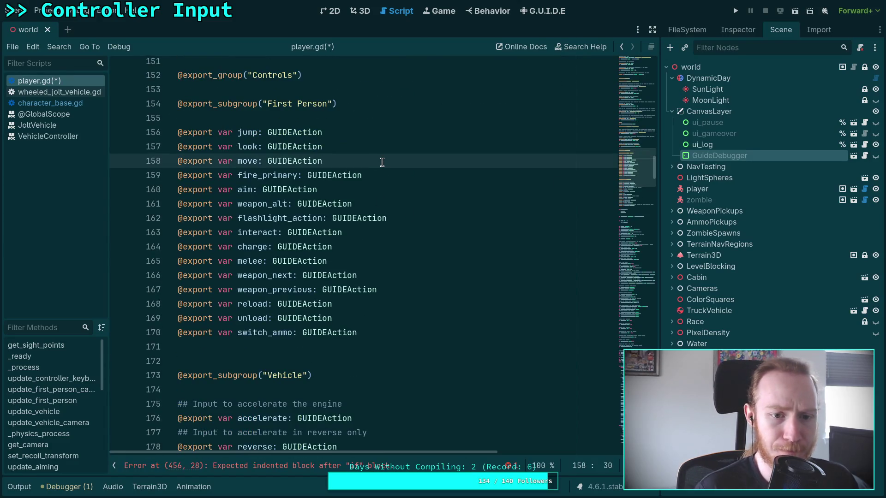
pyautogui.press('Return')
pyautogui.write('@ex')
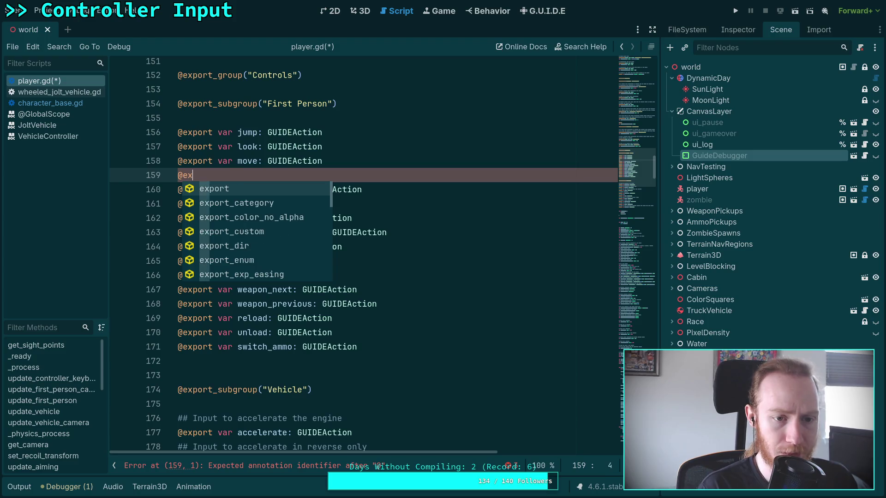
pyautogui.write('port var walk: GUI')
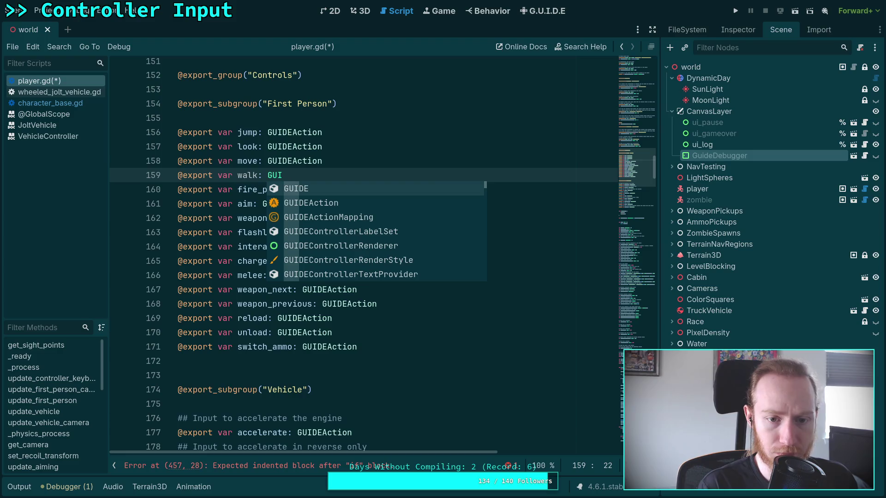
pyautogui.press('Down')
pyautogui.press('Return')
pyautogui.hotkey('ctrl', 's')
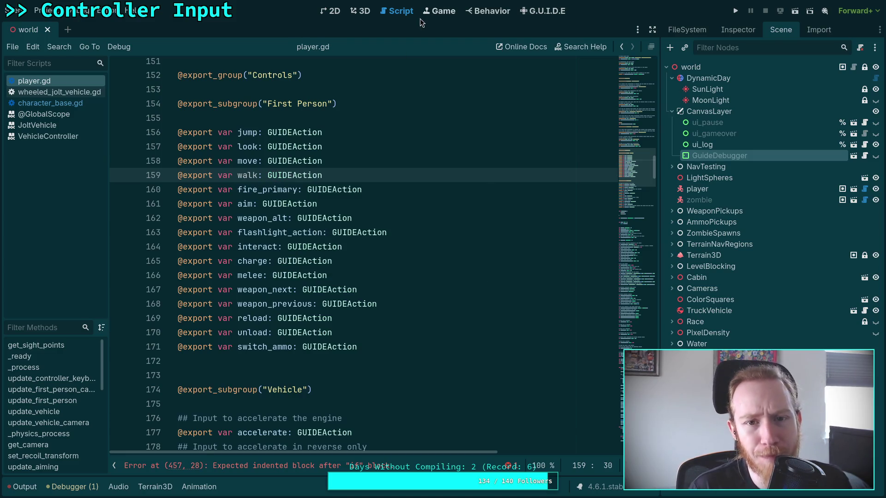
pyautogui.click(539, 11)
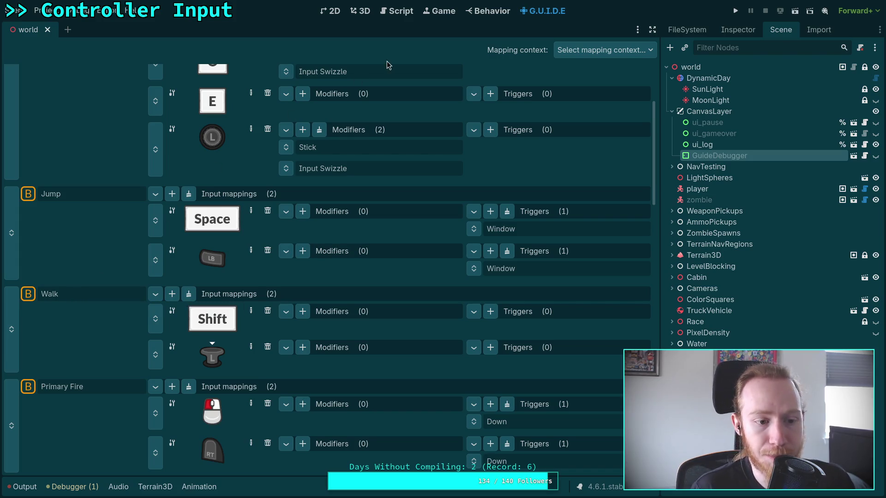
# Return to player.gd and review the exported action declarations, including walk
pyautogui.click(395, 11)
pyautogui.click(246, 164)
pyautogui.click(245, 146)
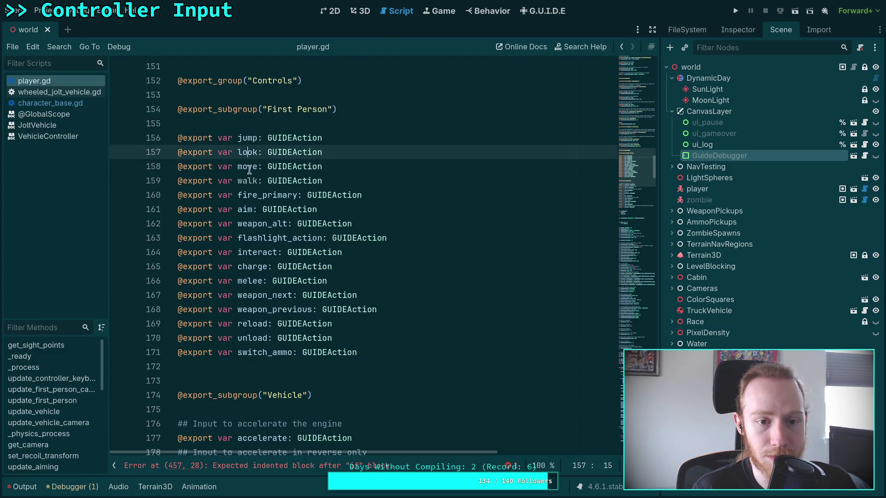
pyautogui.click(251, 179)
pyautogui.click(374, 179)
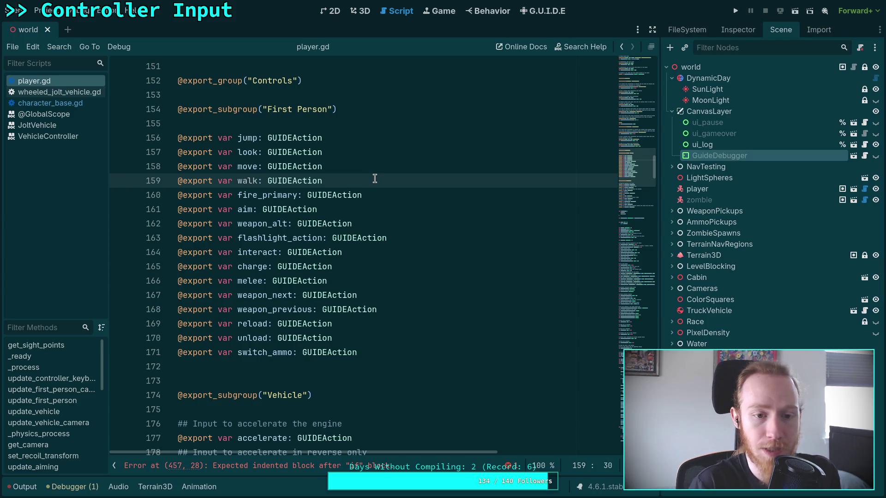
# Search player.gd for the uses of _jump_ready
pyautogui.scroll(-15, 633, 213)
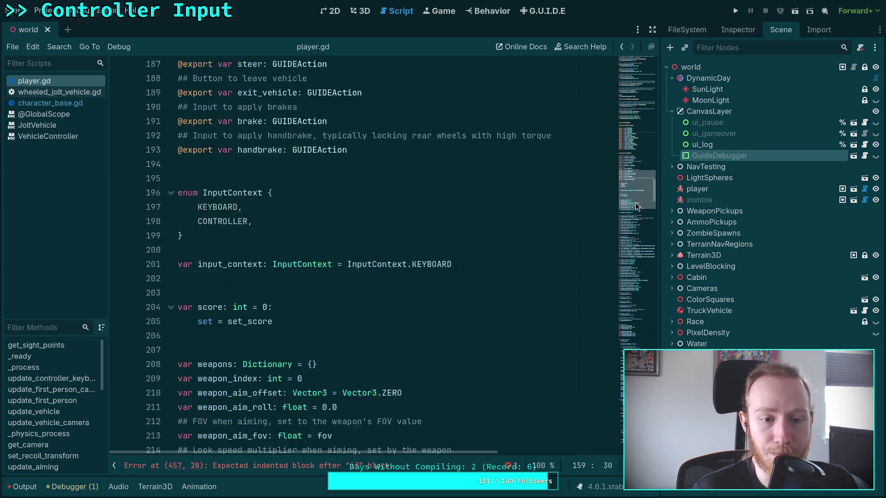
pyautogui.scroll(-5, 633, 217)
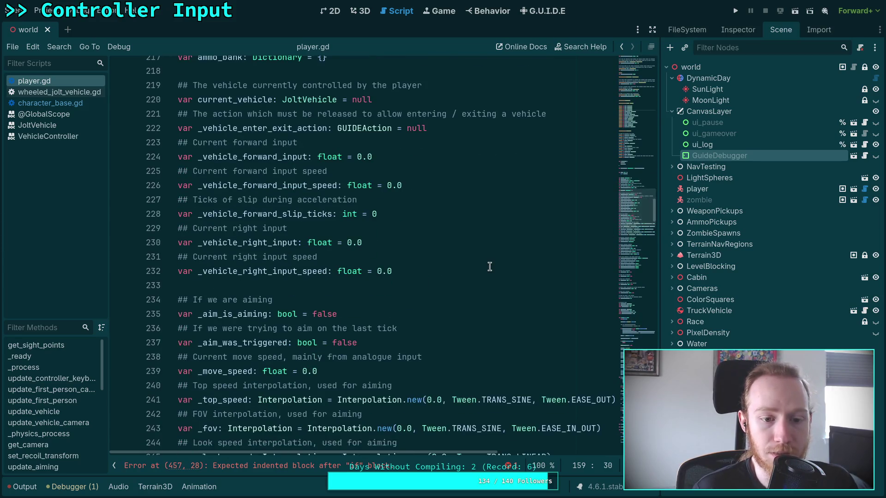
pyautogui.scroll(-7, 487, 266)
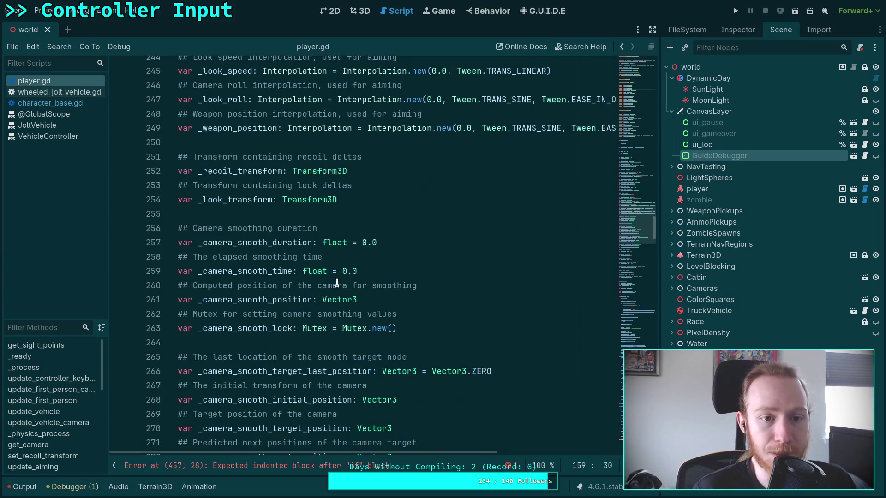
pyautogui.scroll(-3, 337, 282)
pyautogui.doubleClick(218, 256)
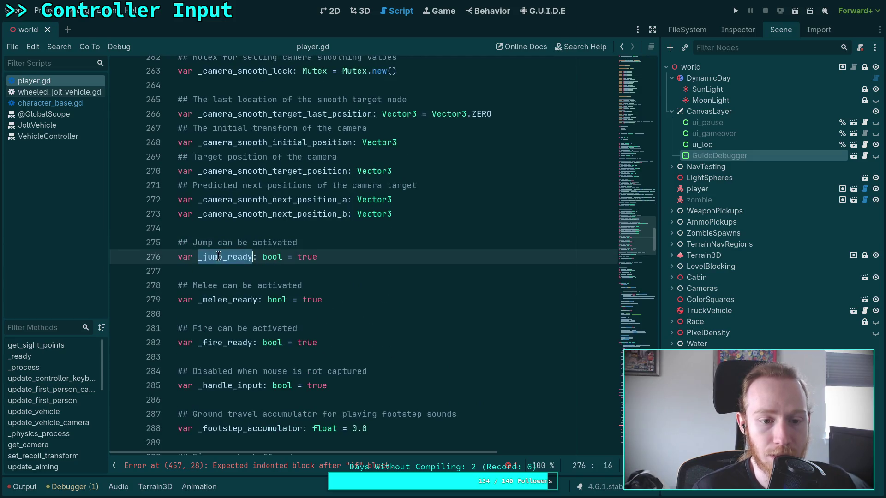
pyautogui.hotkey('ctrl', 'f')
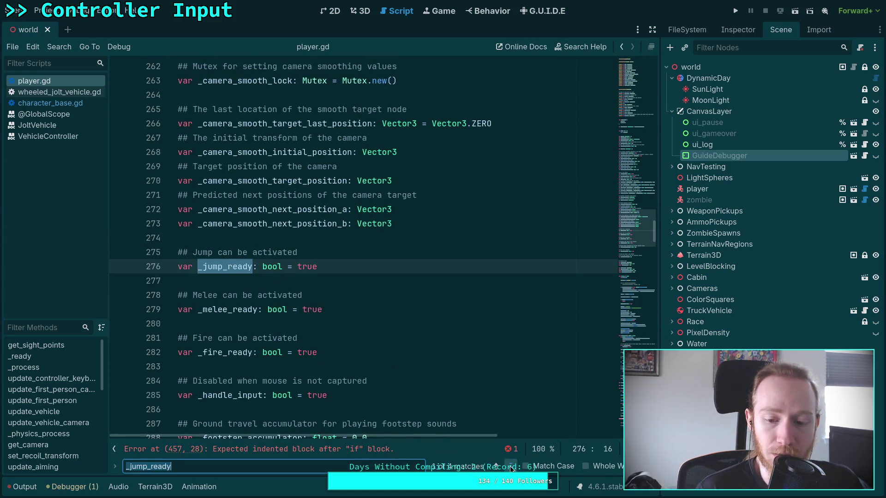
pyautogui.click(510, 468)
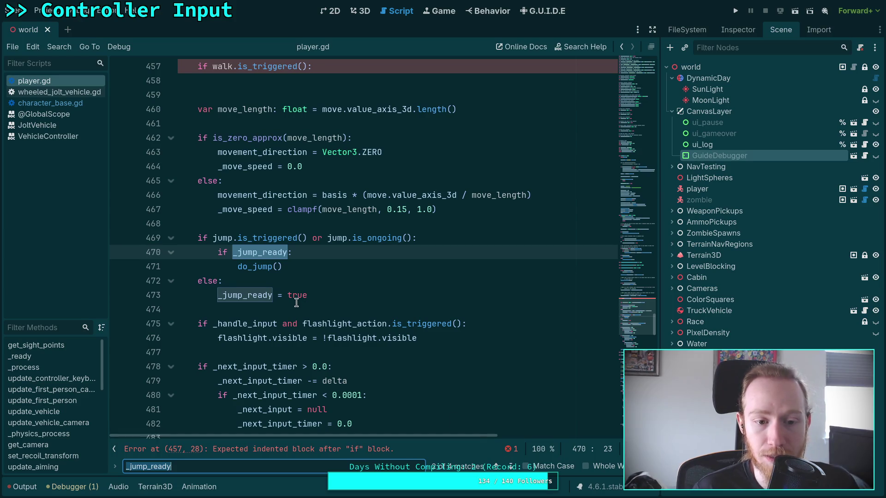
# Add the missing colon to 'if walk.is_triggered' and start an indented body line
pyautogui.scroll(2, 265, 217)
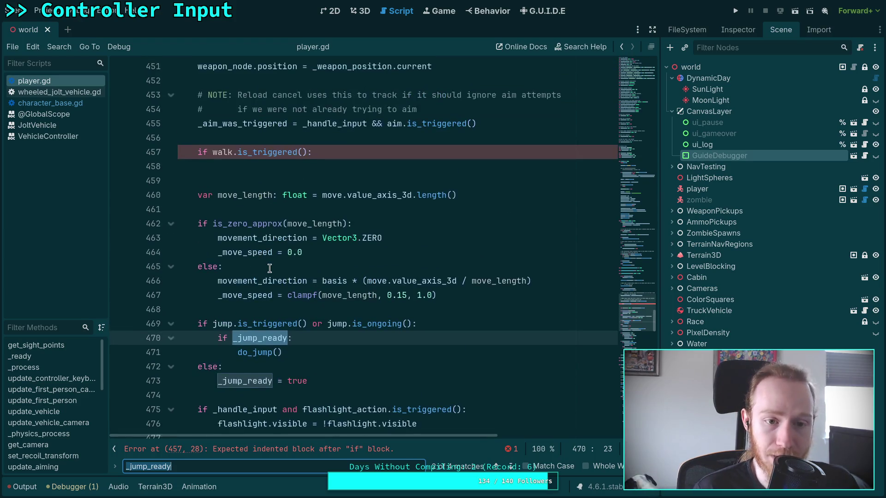
pyautogui.click(309, 152)
pyautogui.write(':')
pyautogui.press('Return')
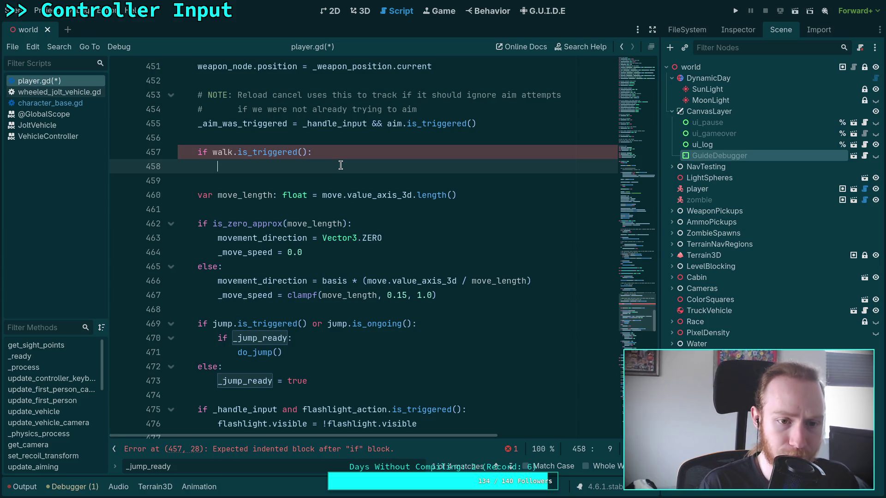
# Nest 'if _walk_ready:' under the walk trigger check
pyautogui.write('if _walk_')
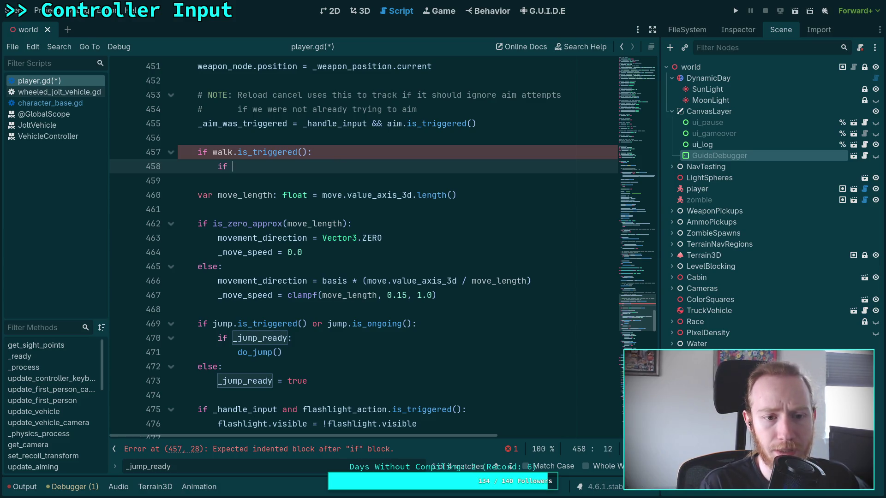
pyautogui.write('ready:')
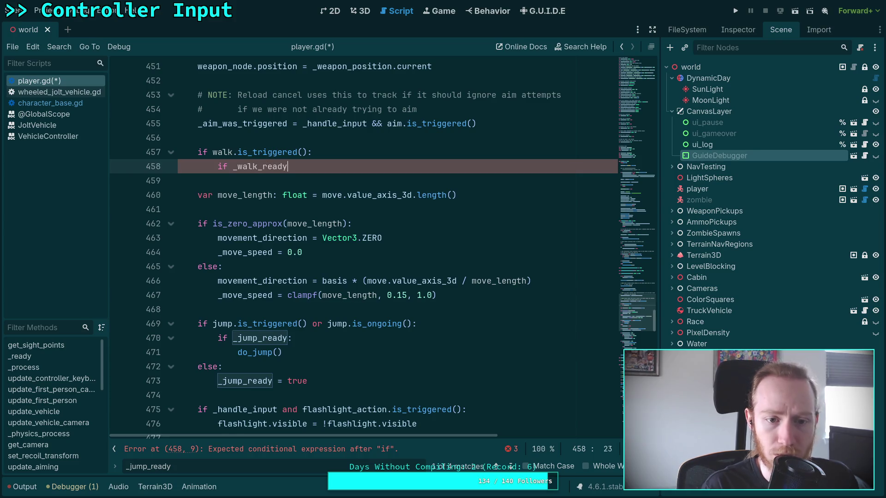
pyautogui.press('Return')
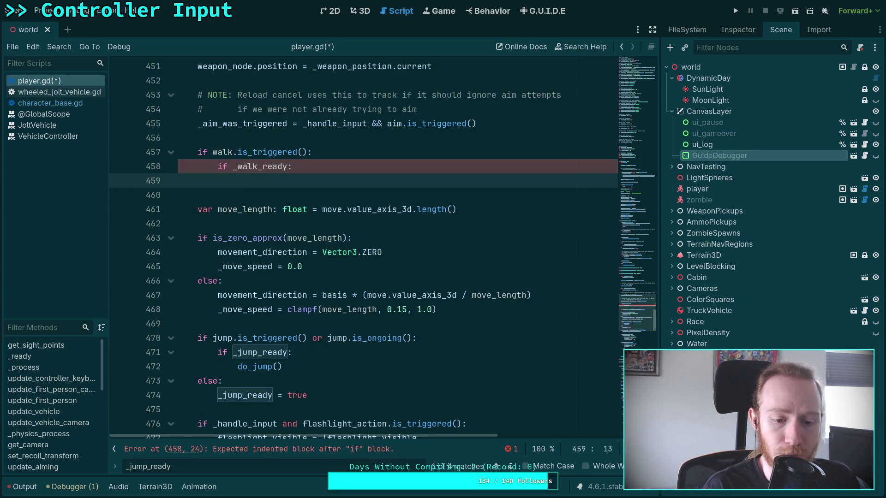
pyautogui.click(639, 287)
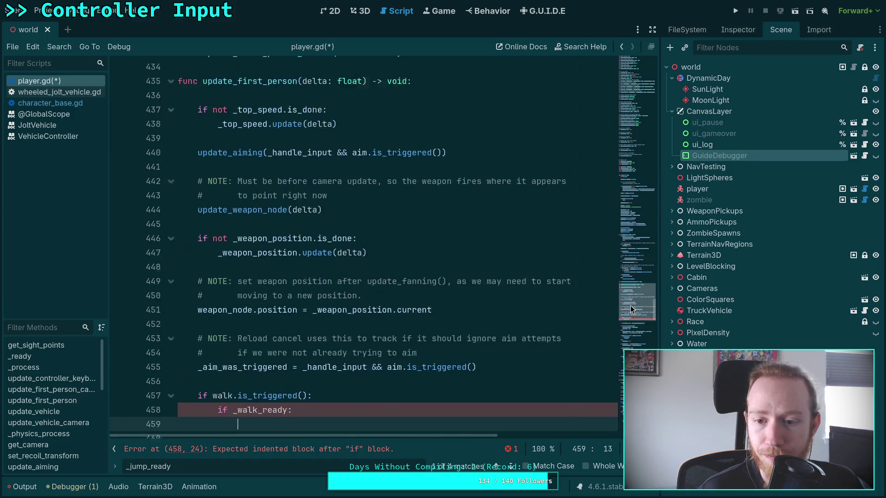
pyautogui.moveTo(639, 287); pyautogui.dragTo(630, 239)
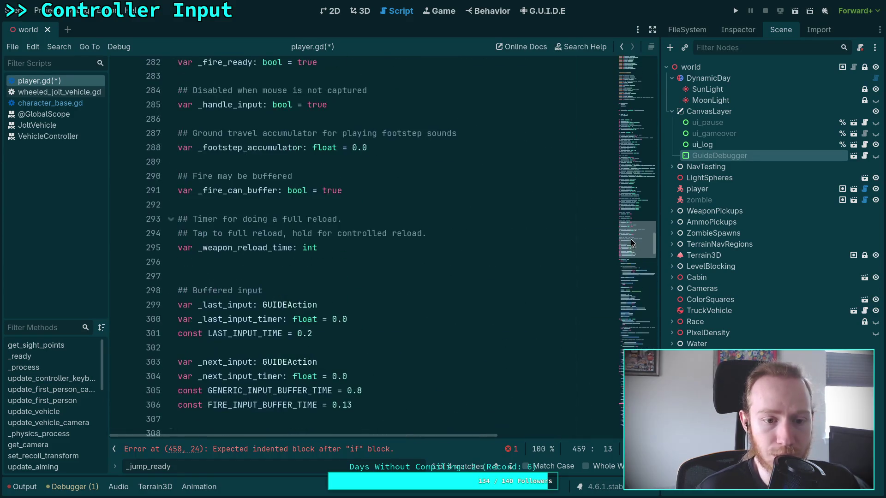
pyautogui.scroll(10, 387, 265)
pyautogui.scroll(-3, 387, 260)
pyautogui.scroll(-2, 388, 260)
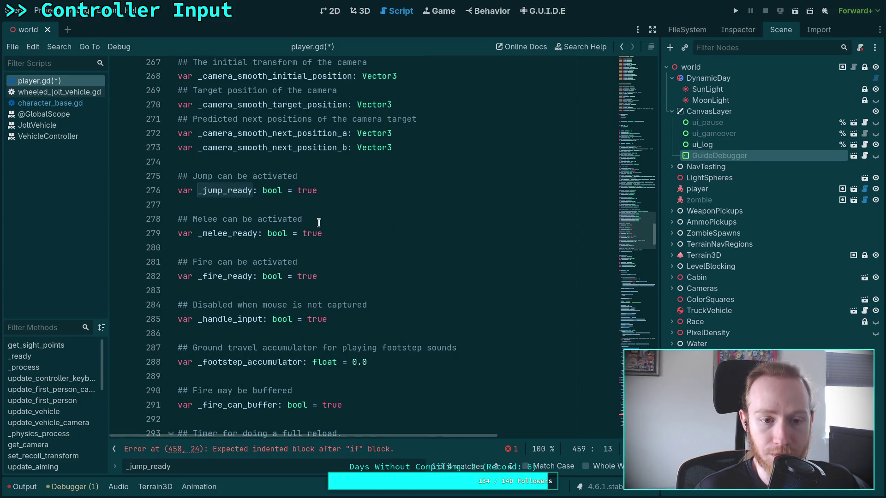
# Add '## Walk can be toggled' and 'var _walk_ready: bool = true' below _jump_ready, and save
pyautogui.click(362, 164)
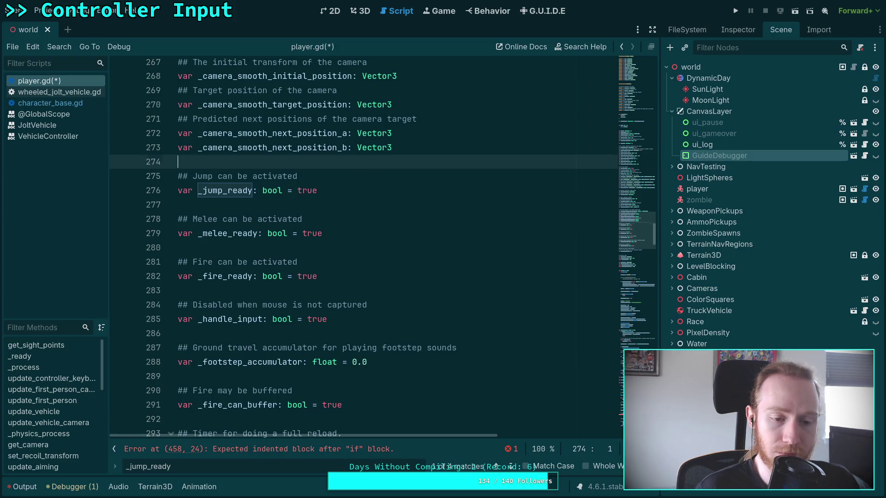
pyautogui.press('Down')
pyautogui.press('Down')
pyautogui.press('Down')
pyautogui.press('Down')
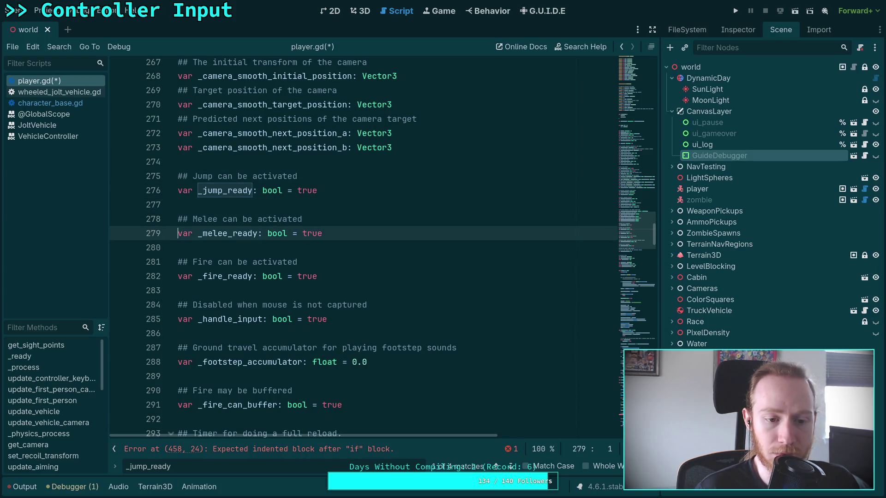
pyautogui.click(178, 204)
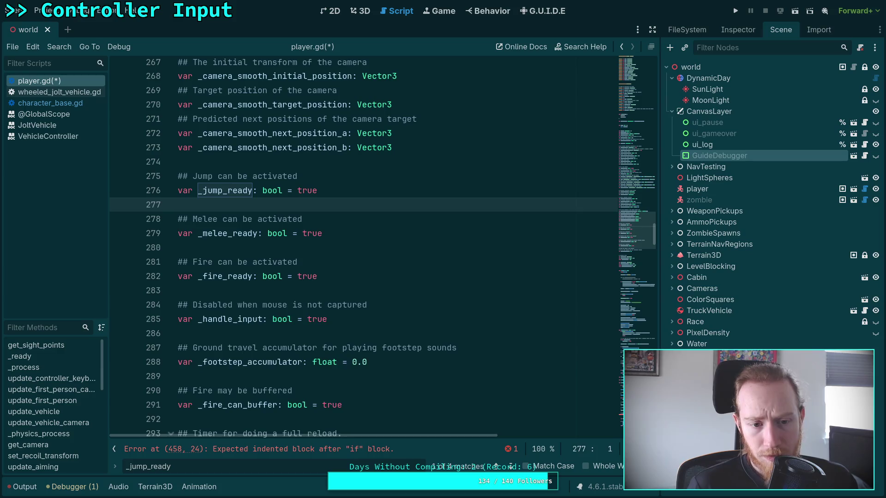
pyautogui.press('Return')
pyautogui.write('# Walk ca')
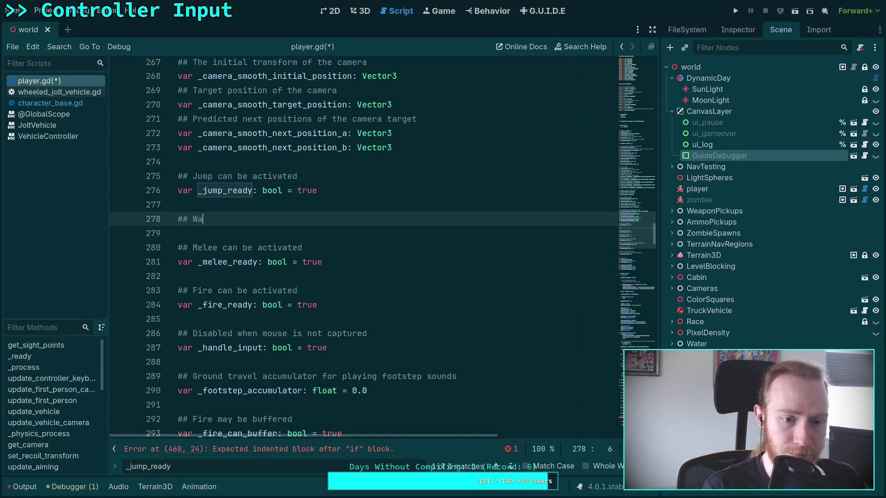
pyautogui.write('n be ')
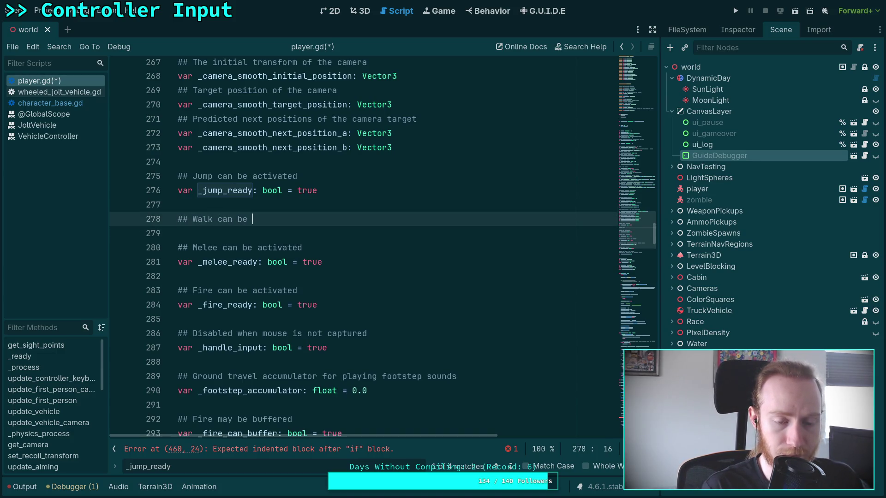
pyautogui.write('toggled')
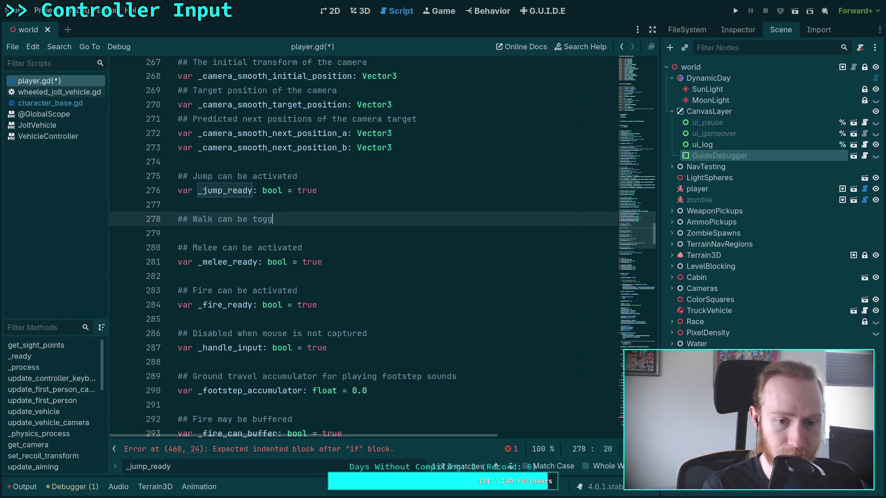
pyautogui.press('Return')
pyautogui.write('var')
pyautogui.write('walk-r')
pyautogui.write('eady: bo')
pyautogui.write('true')
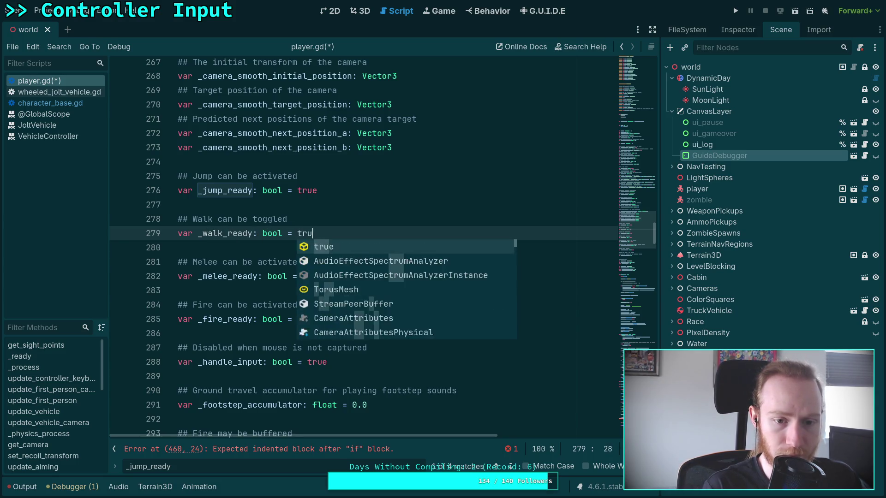
pyautogui.hotkey('ctrl', 's')
pyautogui.scroll(10, 340, 255)
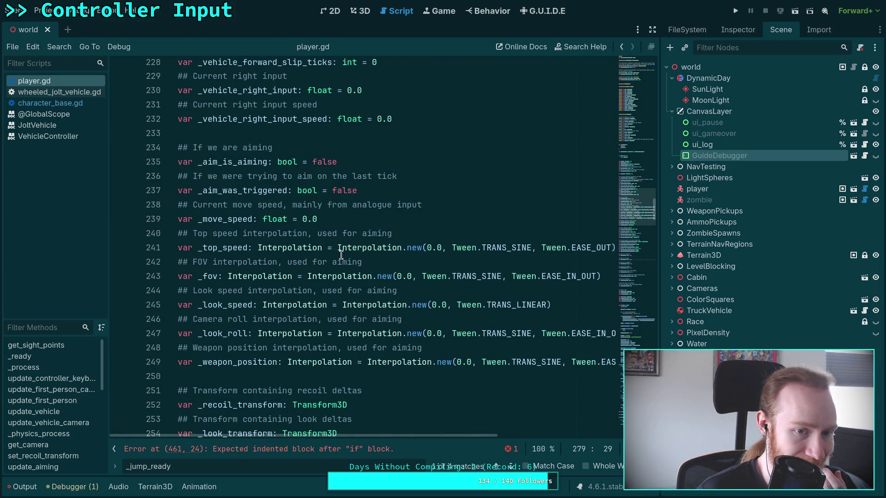
# Add 'var _is_walking: bool = false' below the _walk_ready declaration
pyautogui.scroll(4, 340, 255)
pyautogui.scroll(5, 341, 255)
pyautogui.scroll(-11, 340, 255)
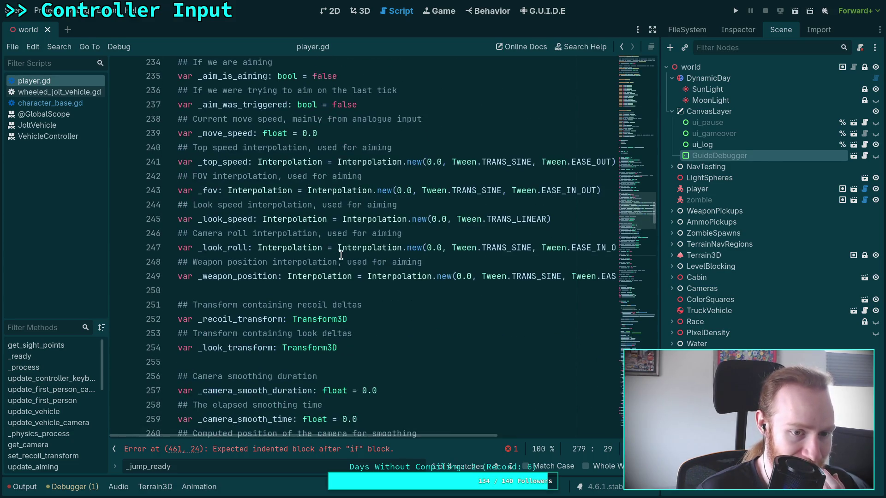
pyautogui.scroll(-10, 341, 255)
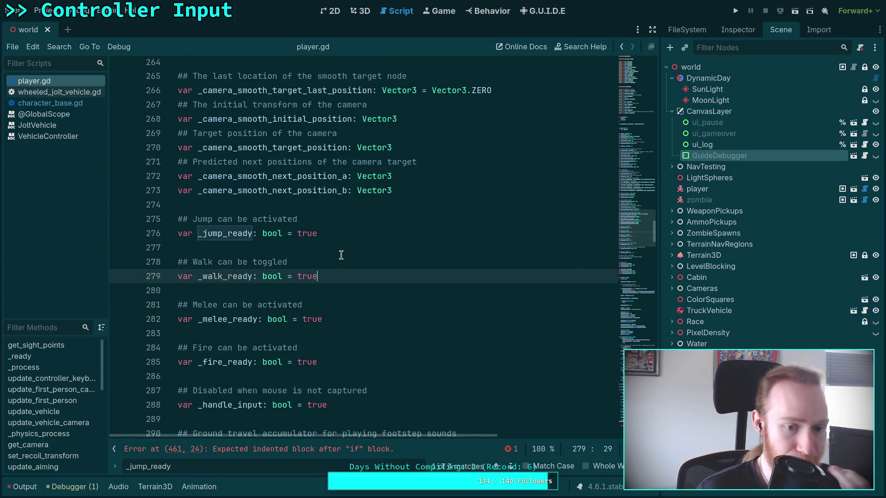
pyautogui.scroll(-5, 341, 255)
pyautogui.scroll(-3, 341, 255)
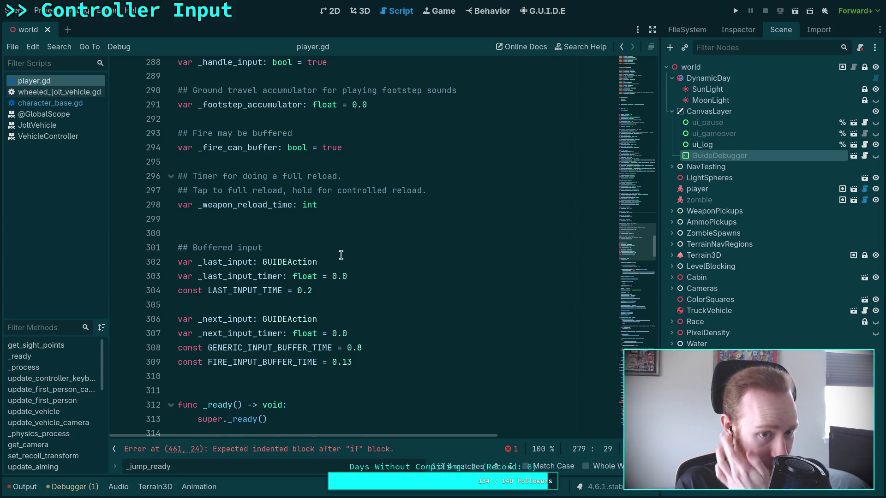
pyautogui.scroll(7, 341, 255)
pyautogui.press('Return')
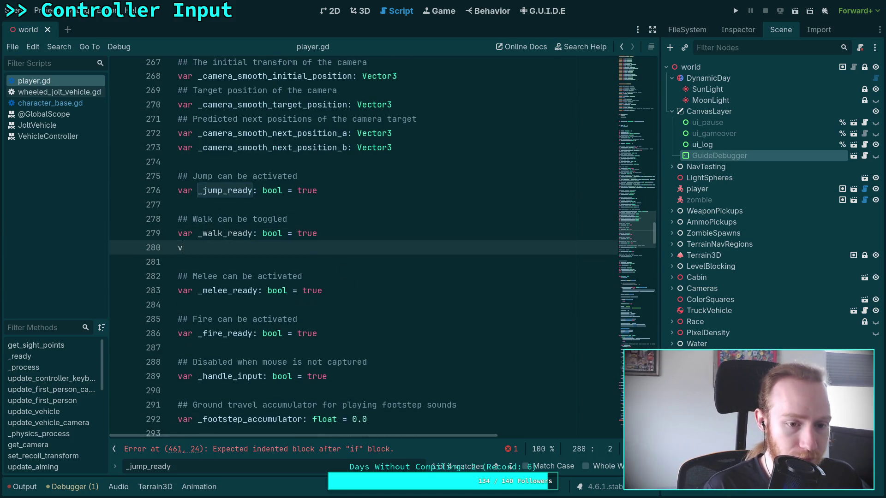
pyautogui.write('ar _is_walk')
pyautogui.write('ing')
pyautogui.press('BackSpace')
pyautogui.write('bool')
pyautogui.press('BackSpace')
pyautogui.write('fal')
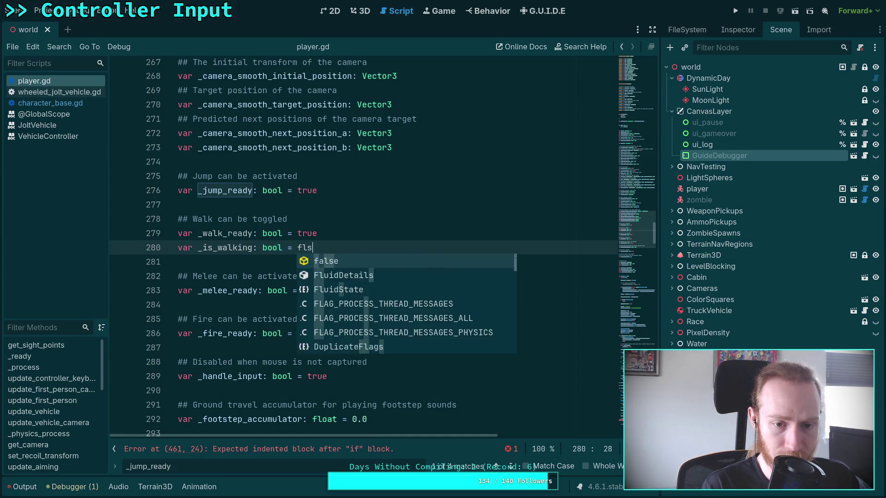
pyautogui.write('se')
pyautogui.press('Escape')
pyautogui.press('Up')
# Document _is_walking with a '## Currently using walk speed' comment and save
pyautogui.press('Return')
pyautogui.write('## Curri')
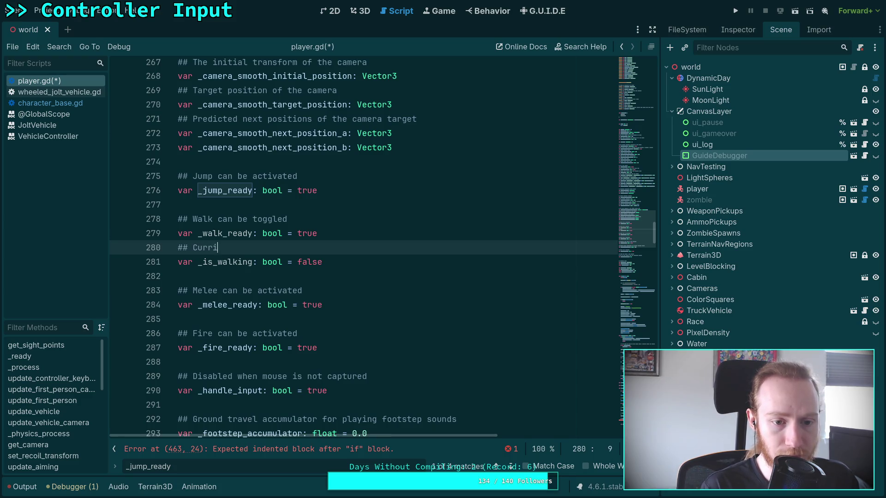
pyautogui.press('BackSpace')
pyautogui.write('ent wa')
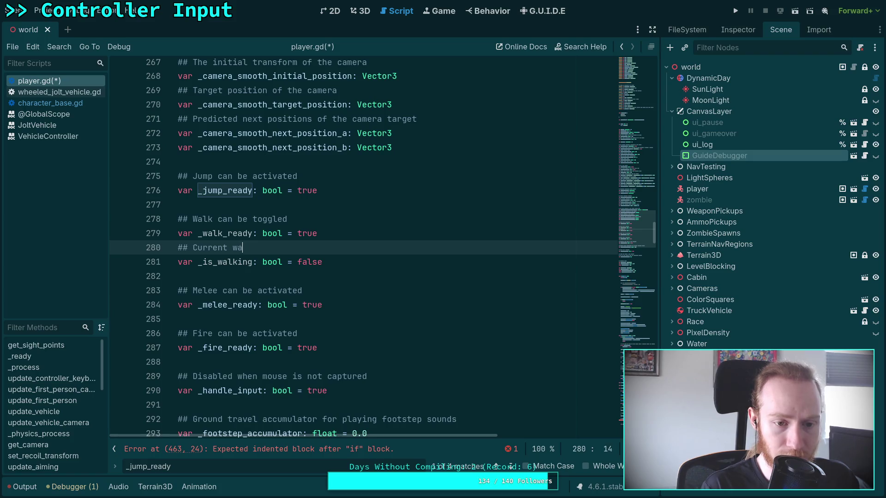
pyautogui.write('lyusing walk sp')
pyautogui.write('eed')
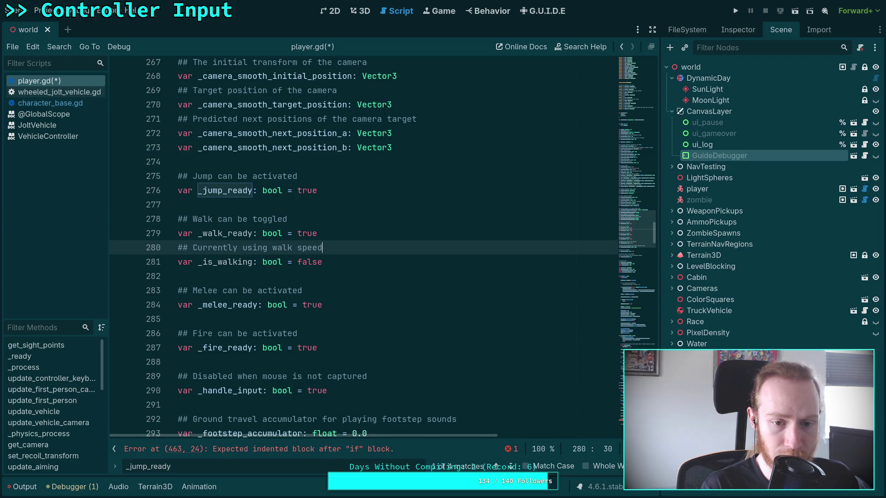
pyautogui.hotkey('ctrl', 's')
# Open the player scene and browse its base script character_base.gd
pyautogui.scroll(6, 322, 250)
pyautogui.scroll(20, 322, 251)
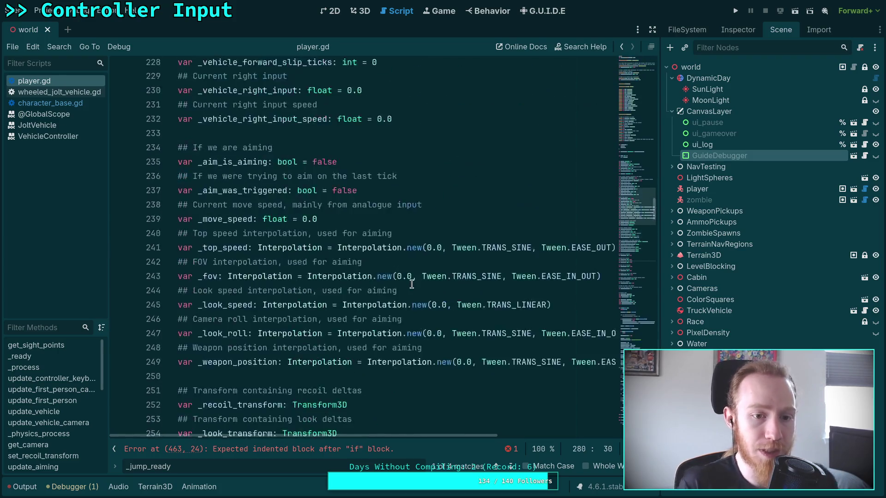
pyautogui.scroll(18, 410, 278)
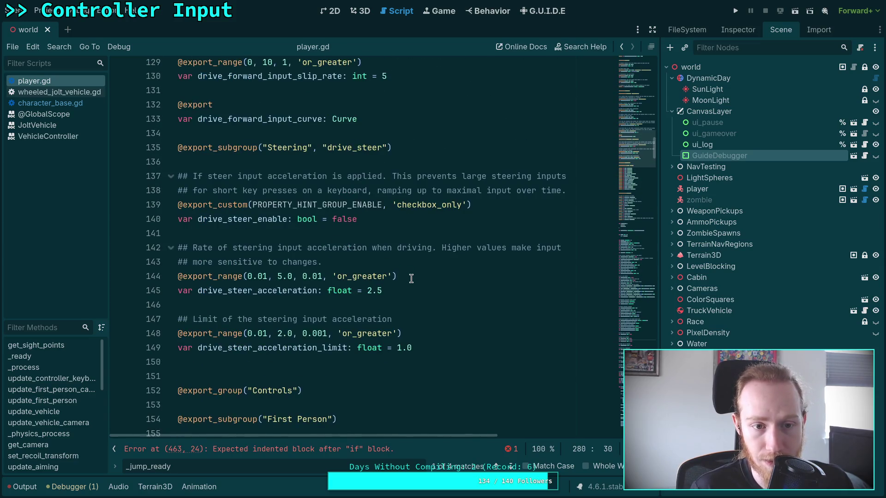
pyautogui.scroll(6, 411, 278)
pyautogui.scroll(7, 411, 278)
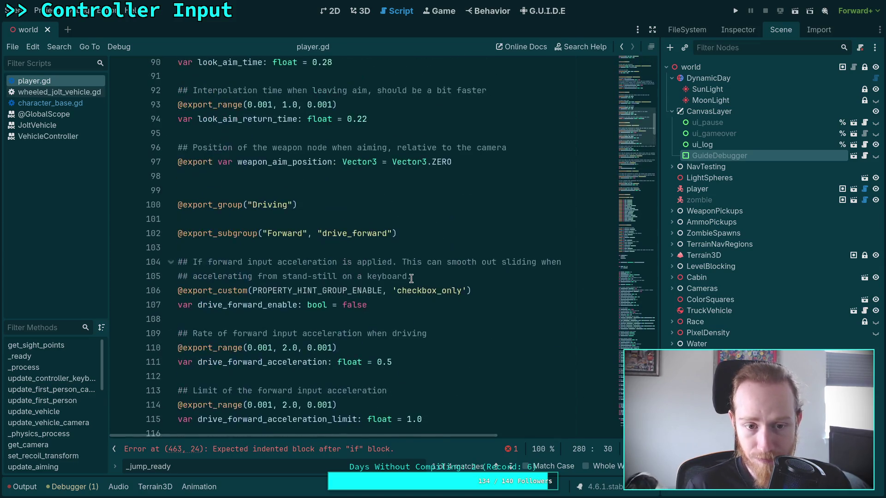
pyautogui.scroll(1, 294, 212)
pyautogui.scroll(15, 294, 212)
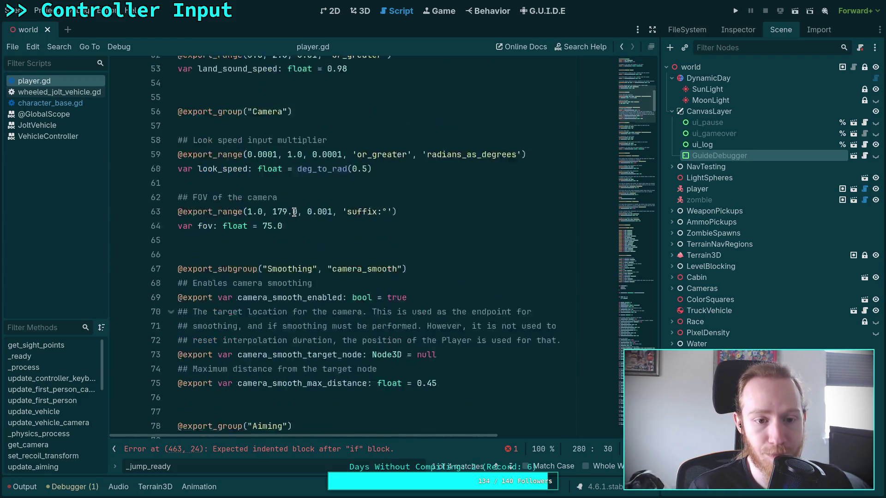
pyautogui.scroll(6, 294, 212)
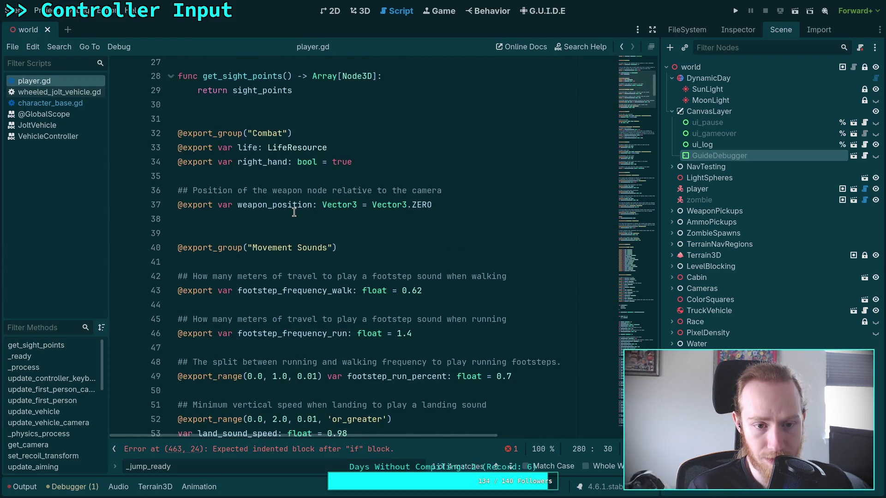
pyautogui.scroll(-11, 390, 217)
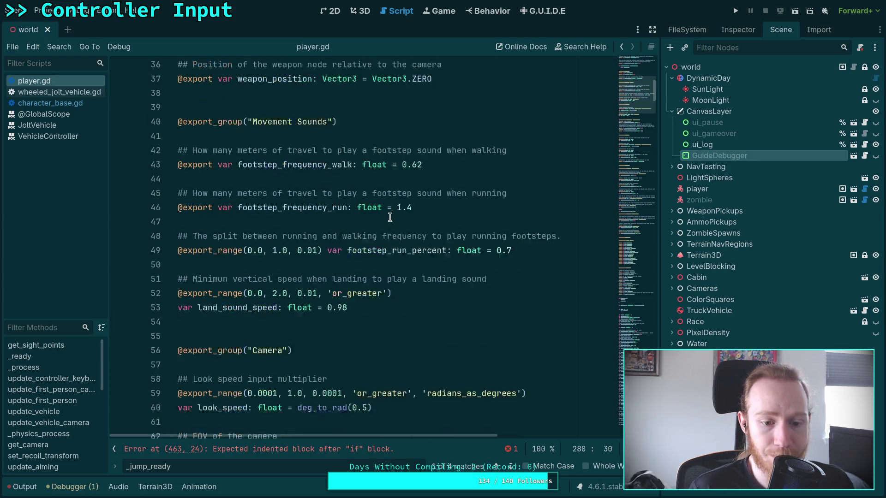
pyautogui.scroll(-8, 389, 217)
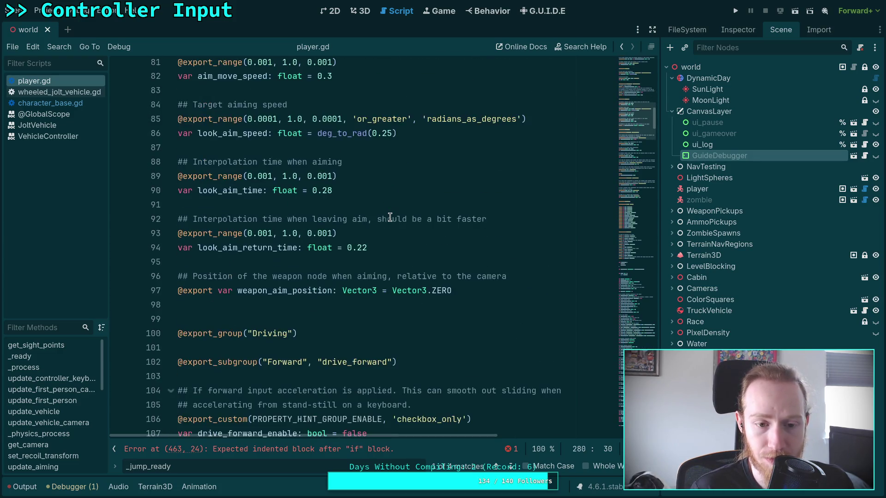
pyautogui.scroll(3, 390, 217)
pyautogui.scroll(5, 390, 217)
pyautogui.click(853, 189)
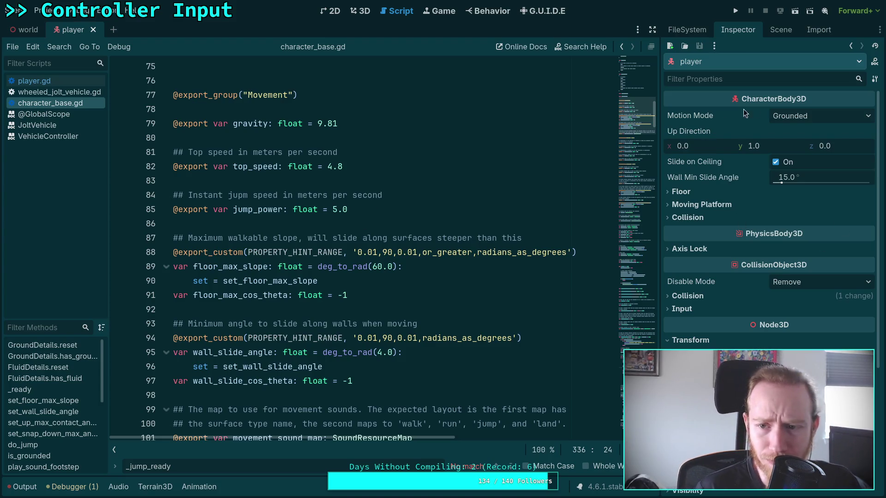
pyautogui.scroll(6, 336, 245)
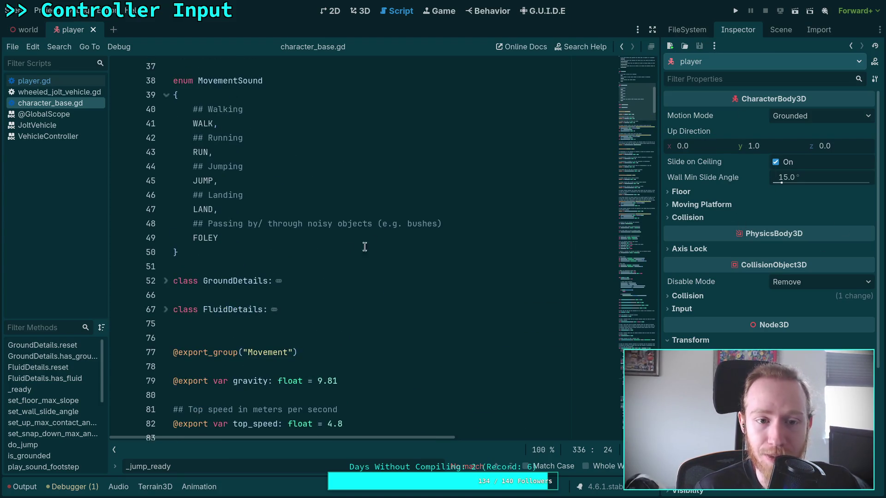
# Return to player.gd at the empty 'if _walk_ready:' block near line 463
pyautogui.click(34, 81)
pyautogui.scroll(-10, 461, 263)
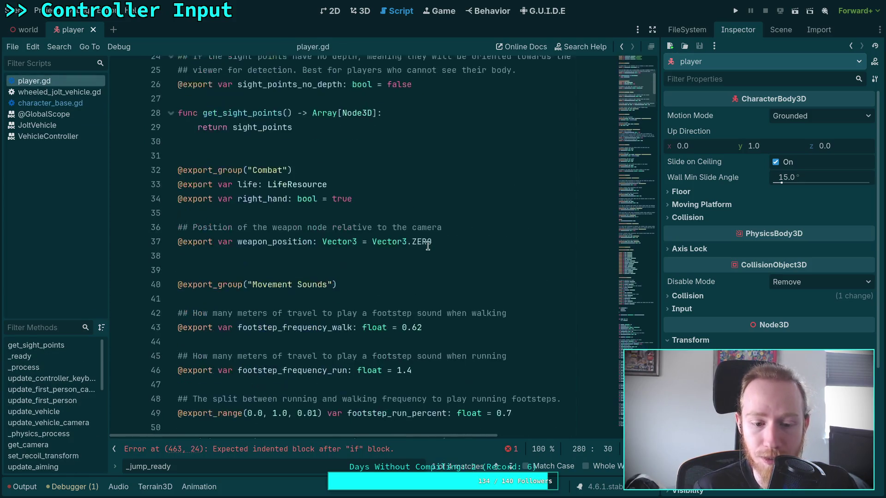
pyautogui.moveTo(634, 92); pyautogui.dragTo(629, 300)
pyautogui.click(302, 279)
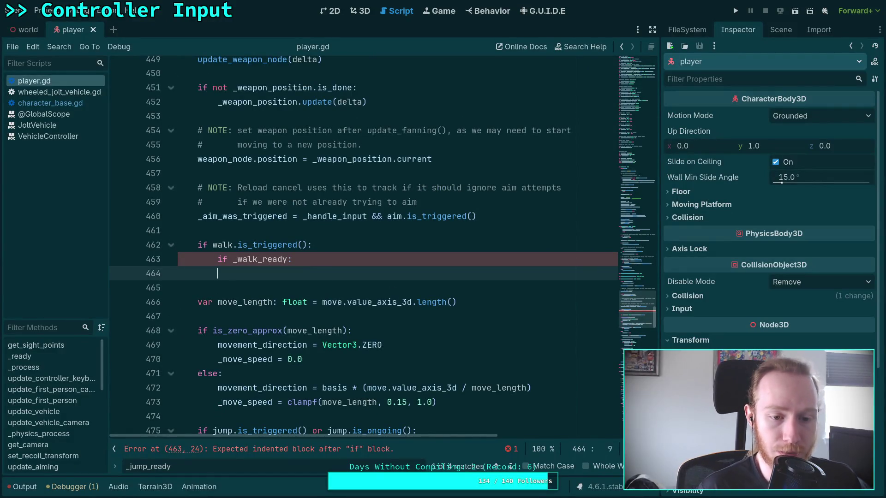
# Under 'if _walk_ready:' add '_is_walking = not _is_walking' and '_walk_ready = false', plus an outer else
pyautogui.write('_wa')
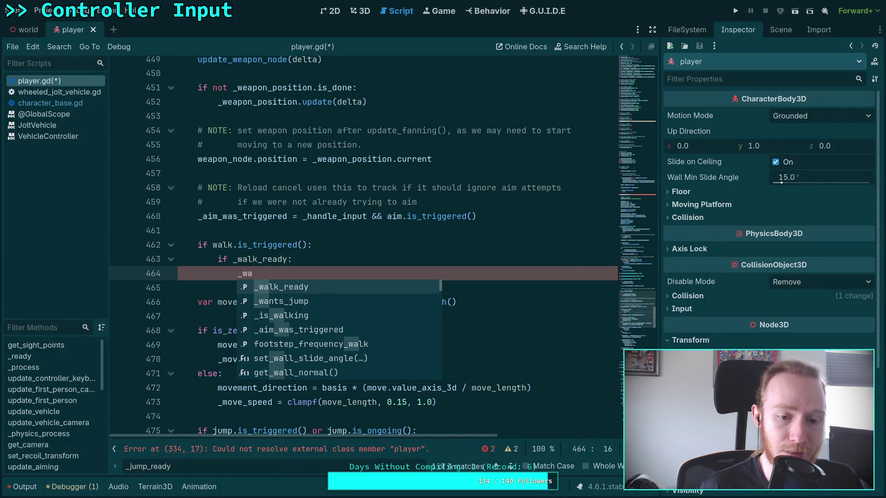
pyautogui.press('Return')
pyautogui.write('= not _is')
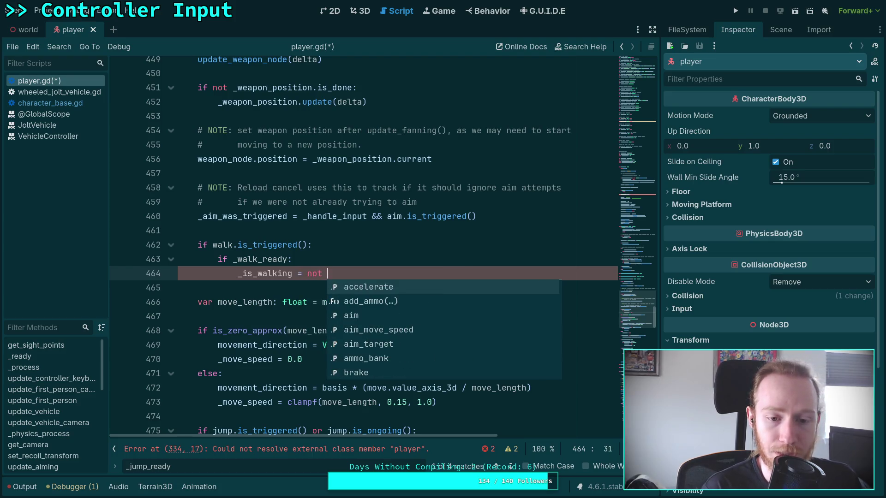
pyautogui.write('_wa')
pyautogui.press('Return')
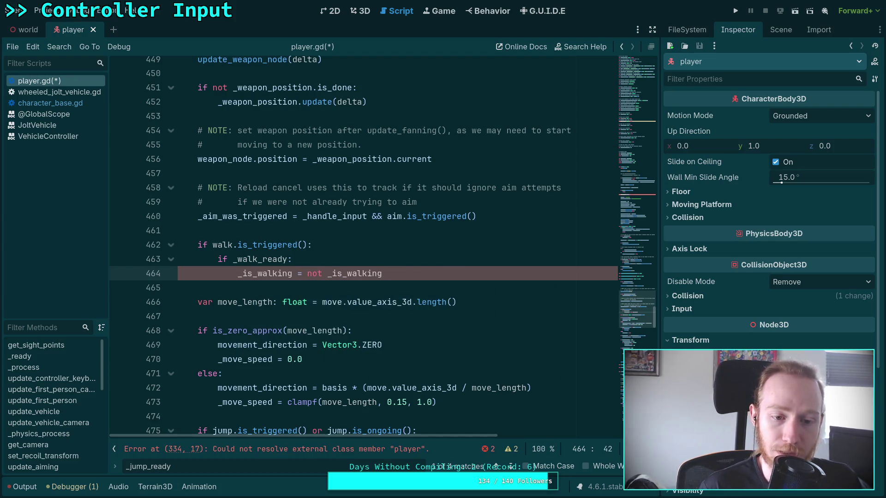
pyautogui.press('Return')
pyautogui.press('BackSpace')
pyautogui.write('else')
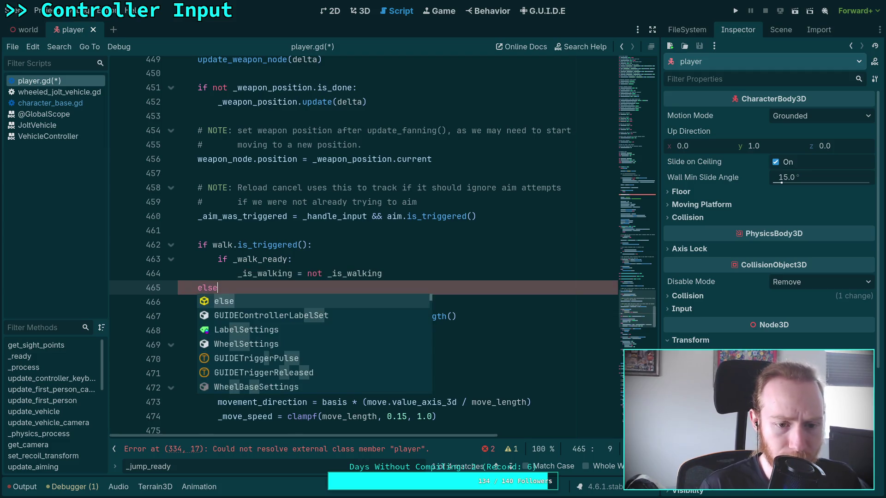
pyautogui.press('Escape')
pyautogui.press('Up')
pyautogui.scroll(-2, 382, 297)
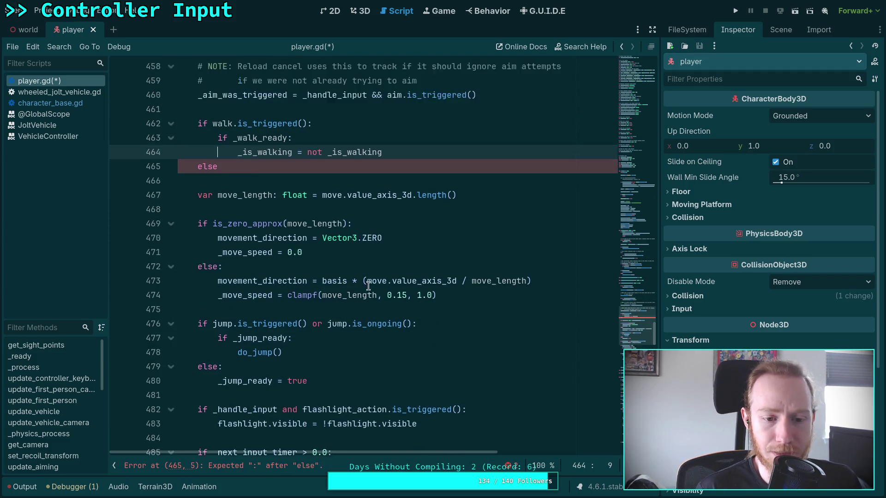
pyautogui.press('End')
pyautogui.press('Return')
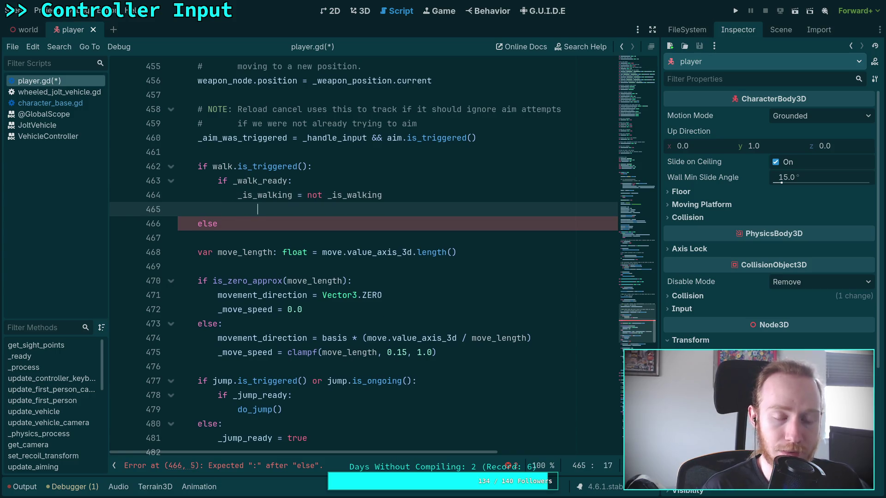
pyautogui.write('walk_ready = f')
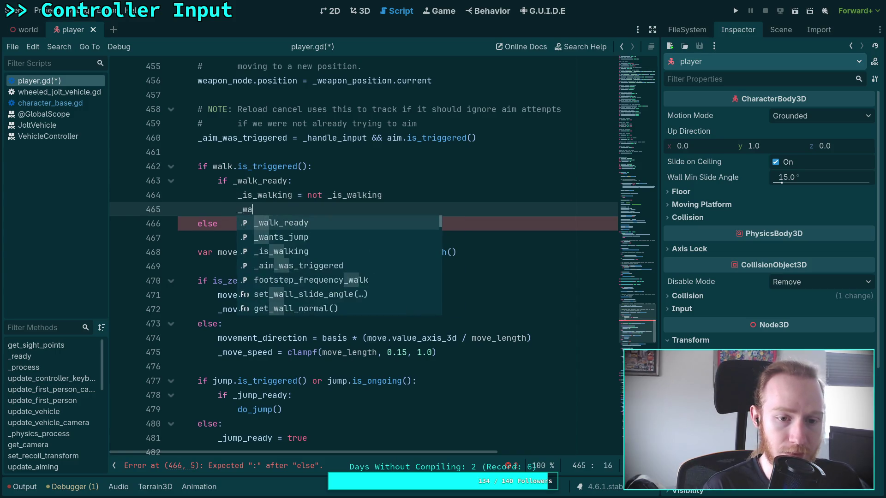
pyautogui.write('alse')
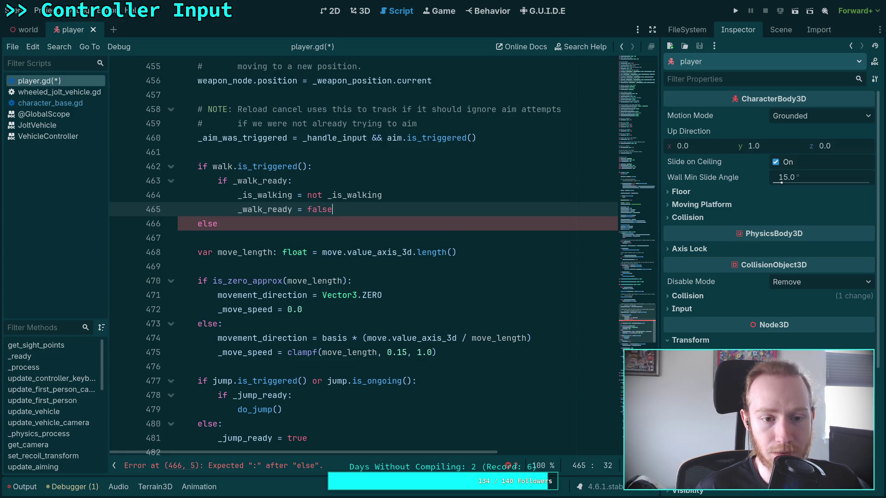
# Complete the 'else:' branch with '_walk_ready = true' and save player.gd
pyautogui.click(218, 224)
pyautogui.write(':')
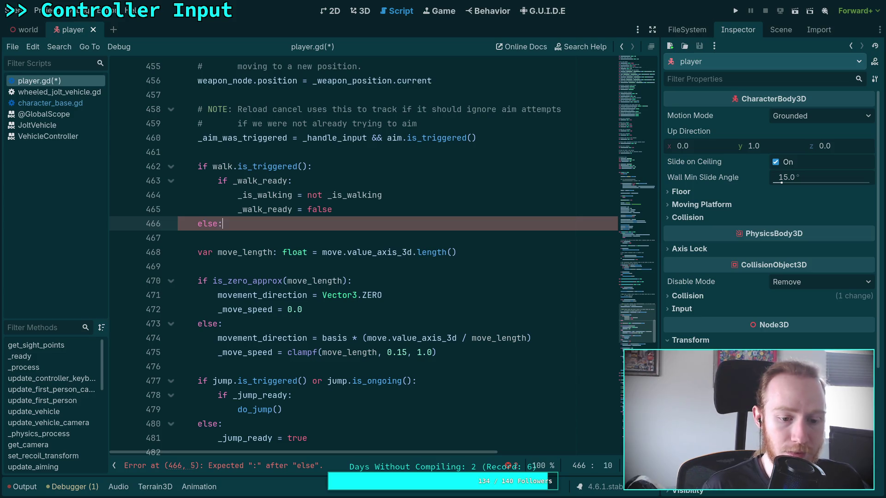
pyautogui.press('Return')
pyautogui.write('_walk_ready  = true')
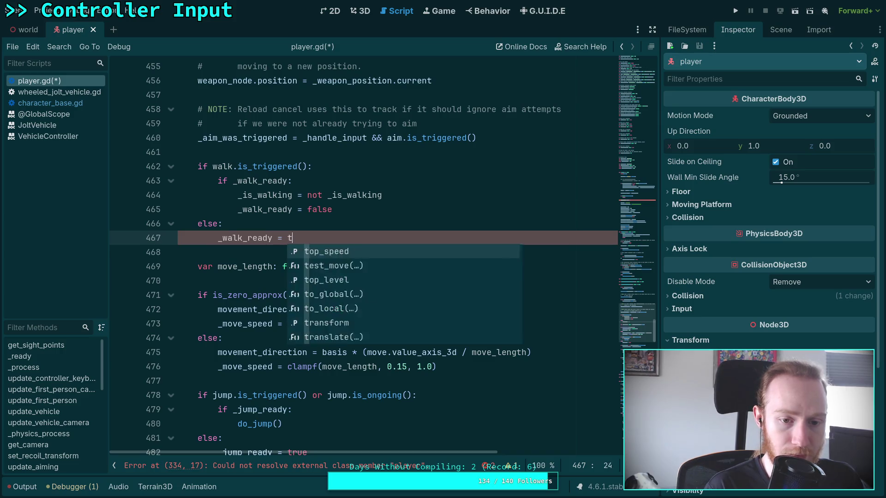
pyautogui.hotkey('ctrl', 's')
pyautogui.click(286, 252)
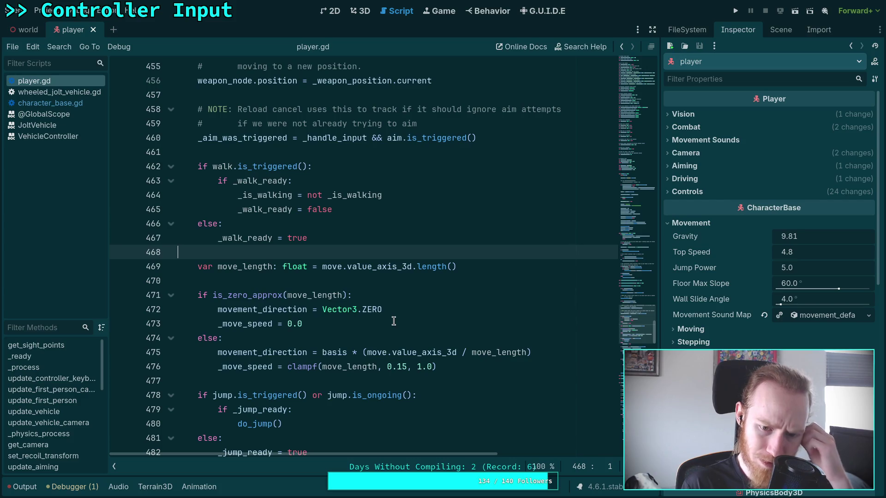
# Open a blank line above the clampf _move_speed assignment in the movement code
pyautogui.click(552, 353)
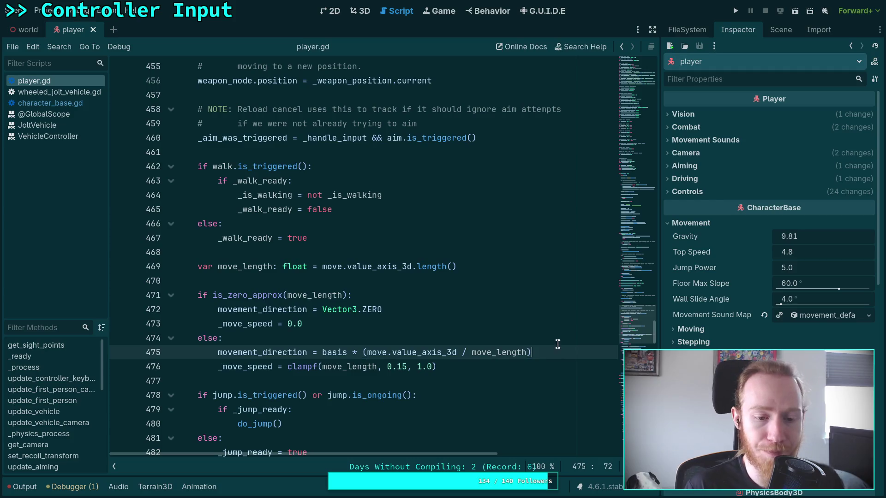
pyautogui.moveTo(417, 366); pyautogui.dragTo(430, 366)
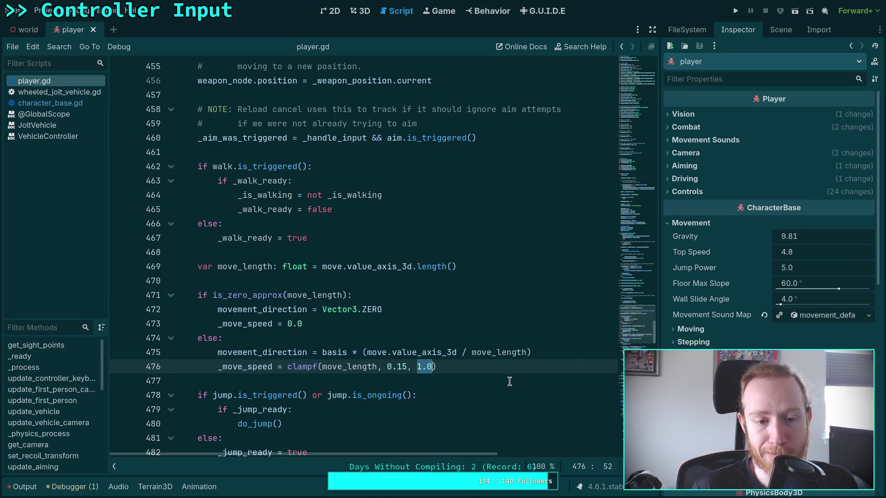
pyautogui.click(544, 354)
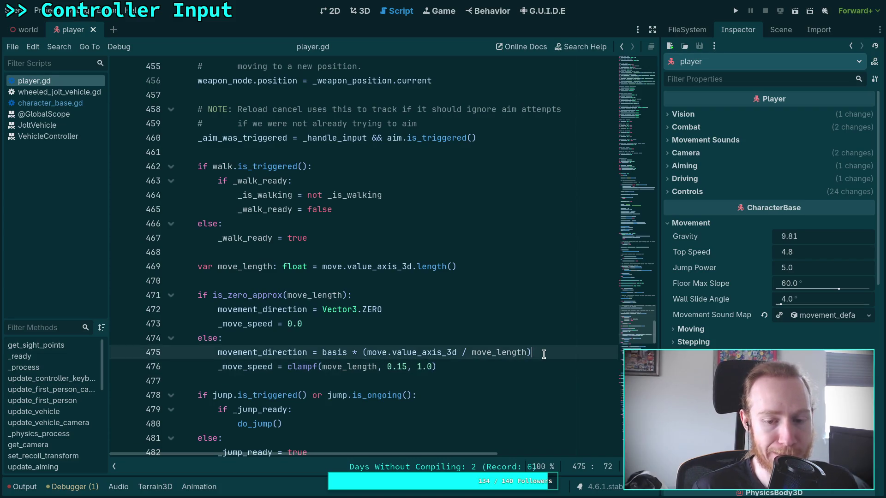
pyautogui.press('Return')
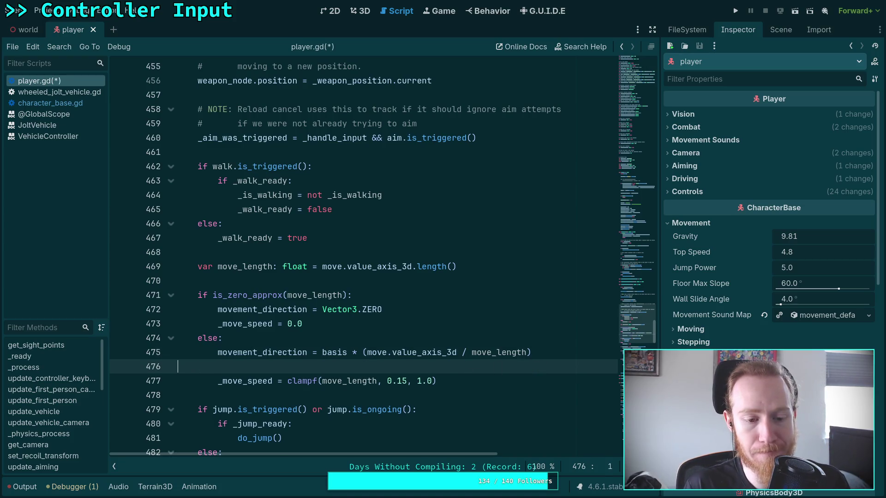
pyautogui.press('BackSpace')
pyautogui.press('Return')
pyautogui.write('_m')
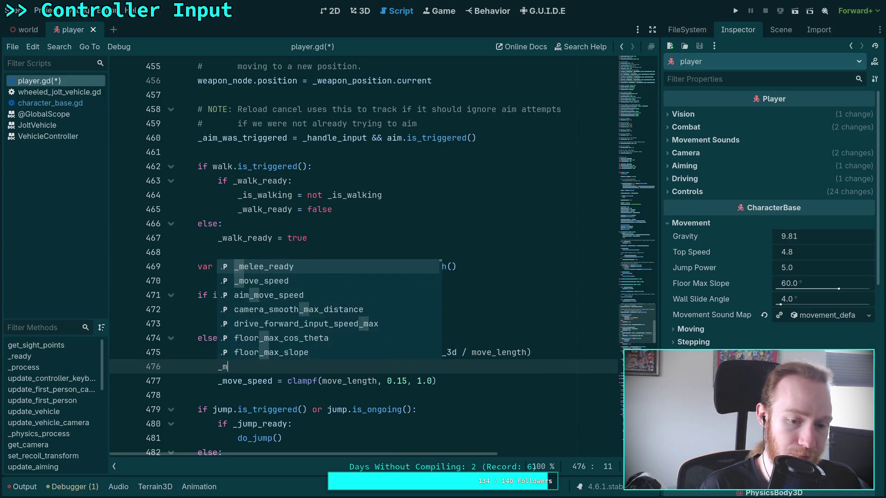
pyautogui.write('ove')
pyautogui.press('BackSpace')
pyautogui.press('BackSpace')
pyautogui.press('BackSpace')
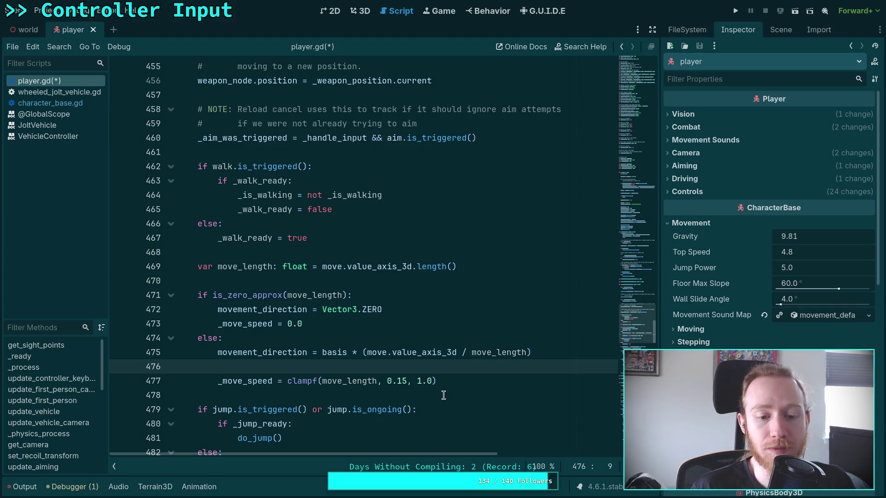
pyautogui.scroll(-3, 444, 396)
pyautogui.scroll(2, 443, 391)
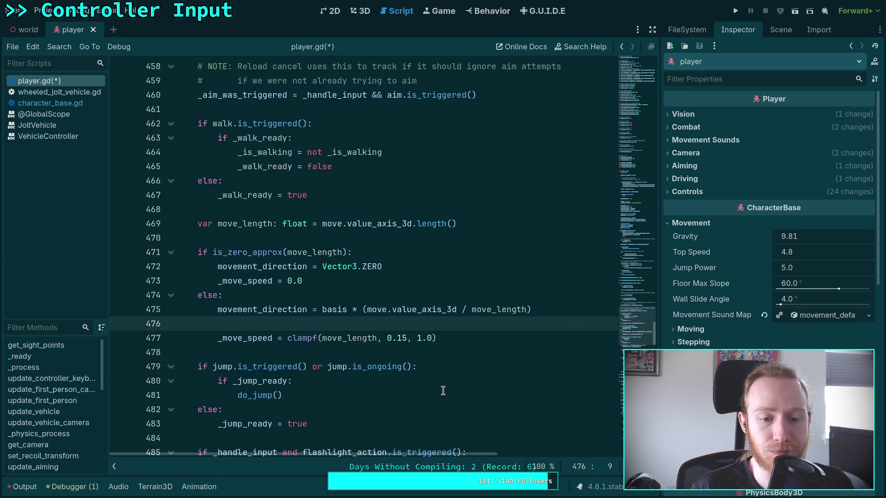
pyautogui.scroll(1, 443, 391)
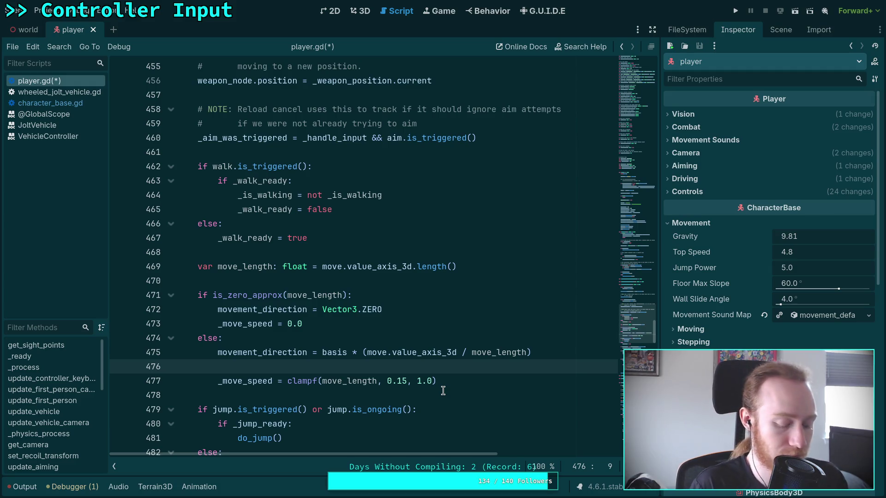
# Add 'if _is_walking:' and indent the speed line under it, replacing its clampf call with 0.15
pyautogui.write('if _is_walking:')
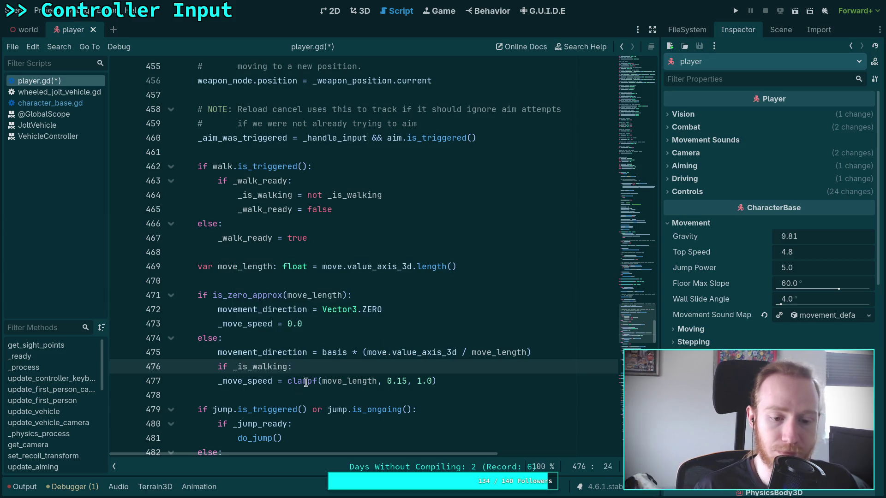
pyautogui.press('Down')
pyautogui.press('Home')
pyautogui.press('Tab')
pyautogui.moveTo(437, 380); pyautogui.dragTo(450, 380)
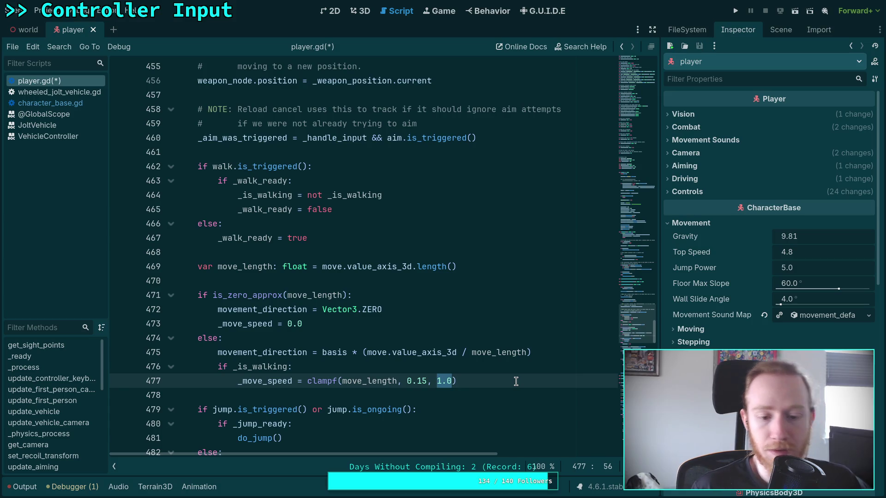
pyautogui.moveTo(307, 381); pyautogui.dragTo(432, 381)
pyautogui.hotkey('shift', 'End')
pyautogui.write('0.15')
# Restore the clampf line under an else branch, with '_move_speed = 0.15' in the walking branch
pyautogui.press('Return')
pyautogui.write('else:')
pyautogui.press('Return')
pyautogui.write('_')
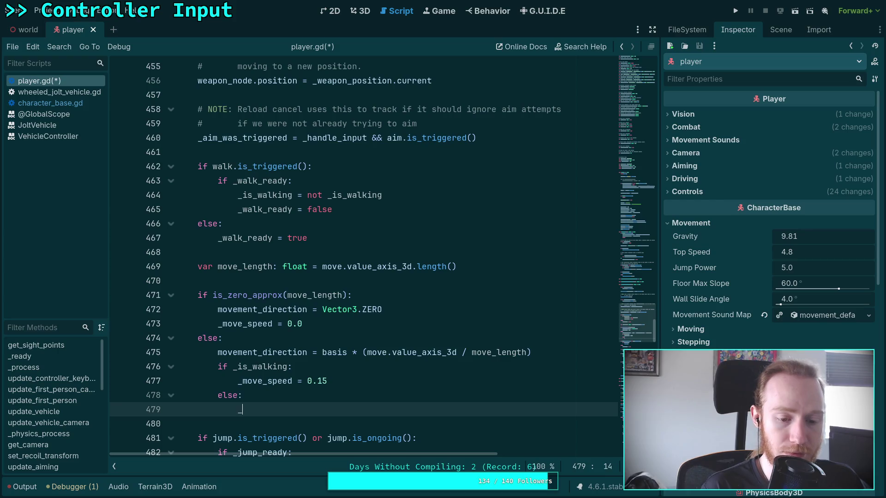
pyautogui.hotkey('ctrl', 'z')
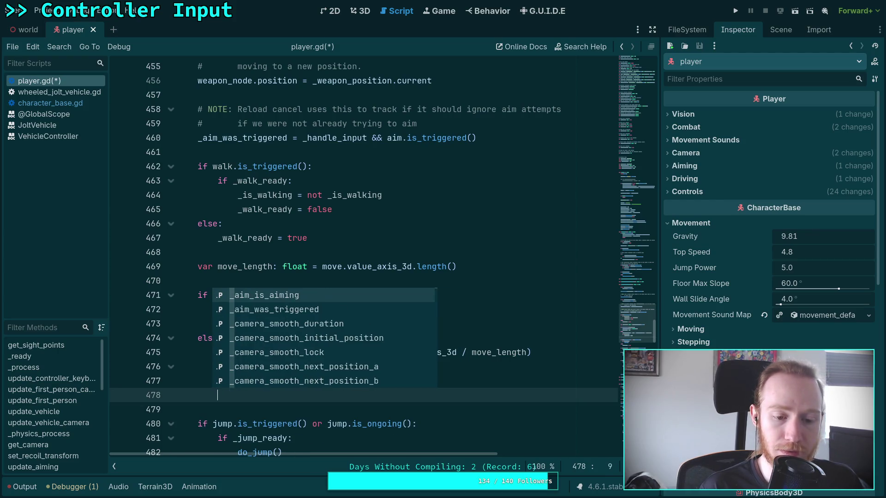
pyautogui.hotkey('ctrl', 'z')
pyautogui.hotkey('ctrl', 'z')
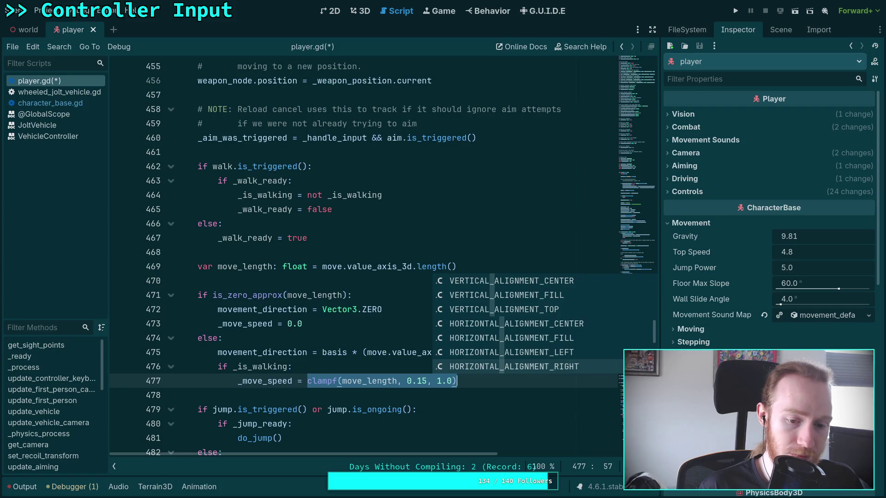
pyautogui.hotkey('ctrl', 'z')
pyautogui.write('else:')
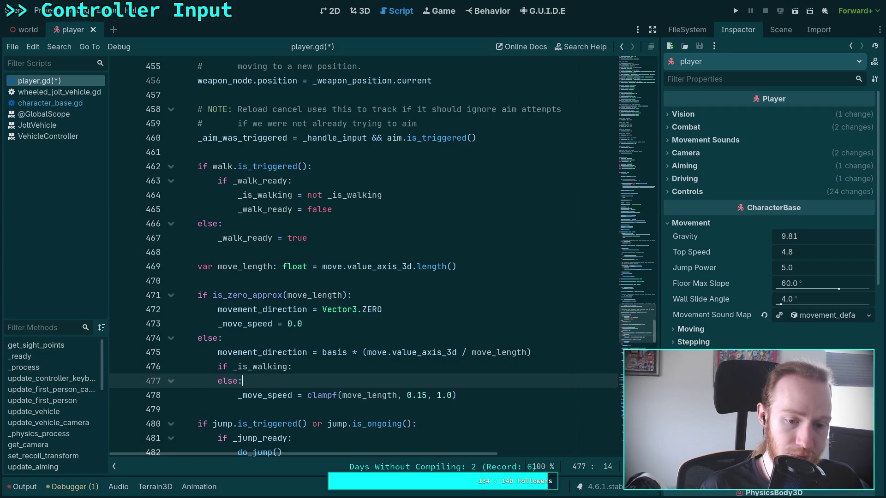
pyautogui.hotkey('ctrl', 'shift', 'Return')
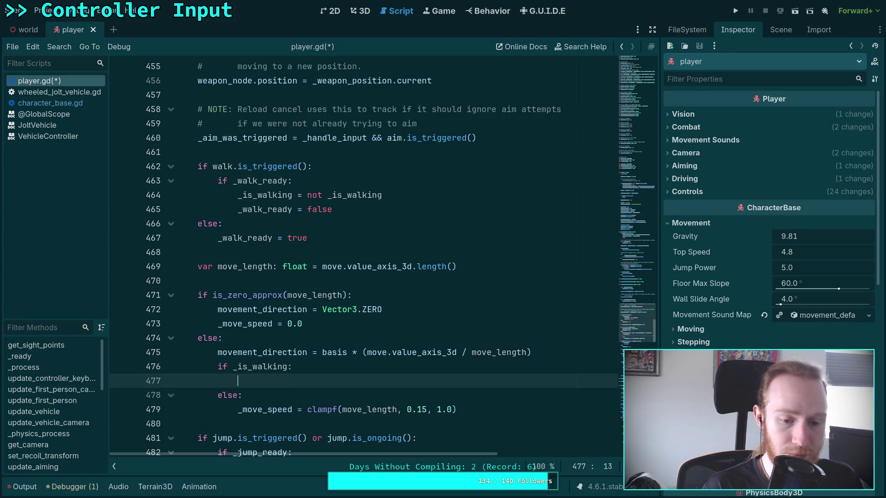
pyautogui.write('_move_speed = 0')
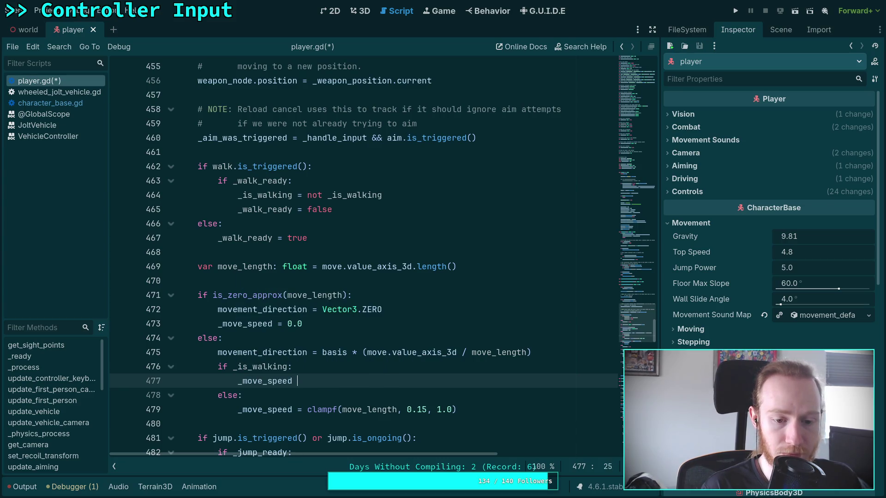
pyautogui.write('.15')
# Save player.gd and bring the script back to the top via the minimap
pyautogui.hotkey('ctrl', 's')
pyautogui.click(425, 400)
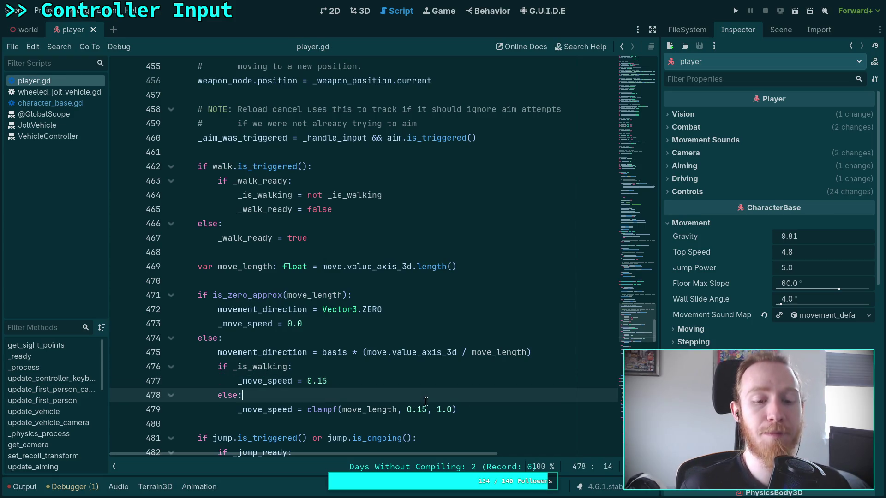
pyautogui.scroll(-1, 442, 401)
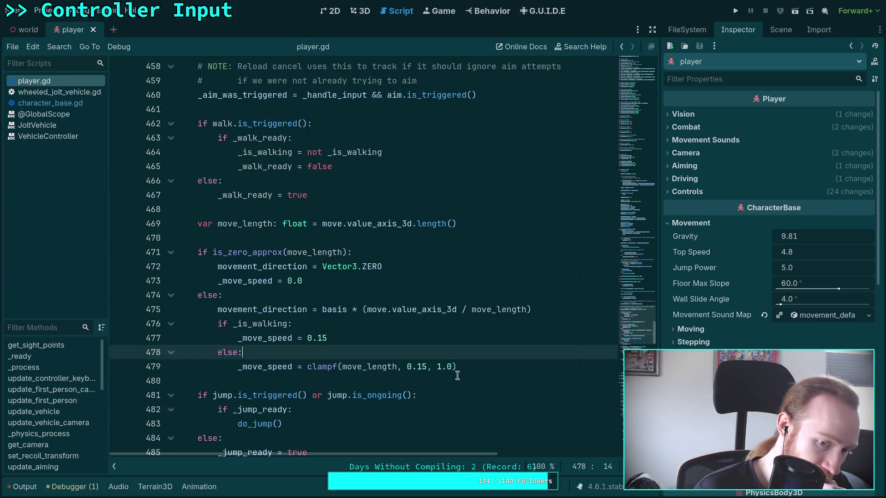
pyautogui.moveTo(328, 338); pyautogui.dragTo(300, 338)
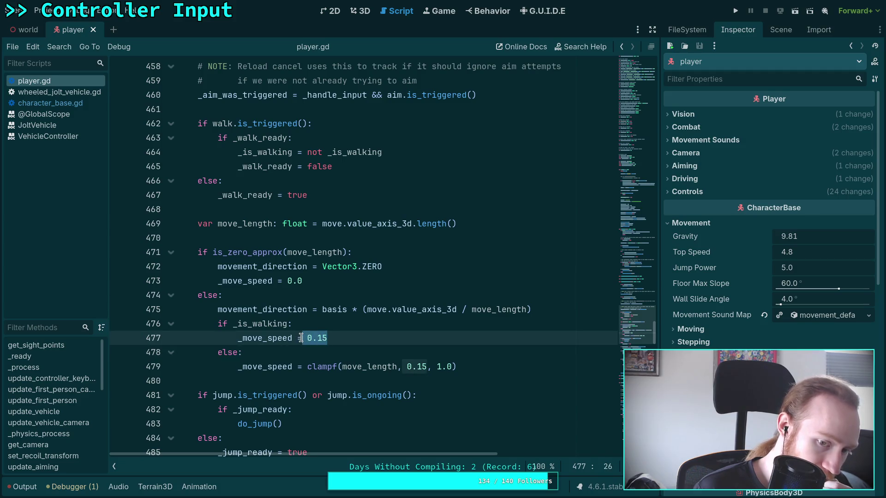
pyautogui.click(307, 338)
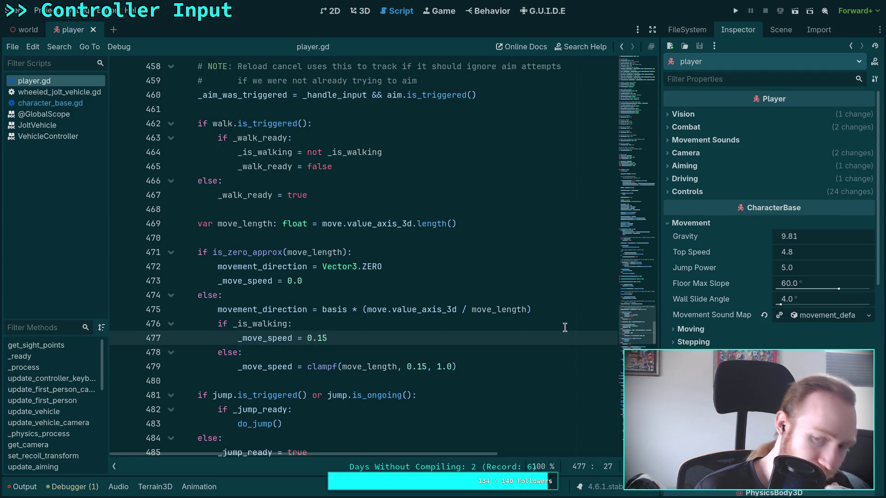
pyautogui.moveTo(639, 326)
pyautogui.mouseDown()
pyautogui.moveTo(647, 102)
pyautogui.moveTo(660, 77)
pyautogui.mouseUp()
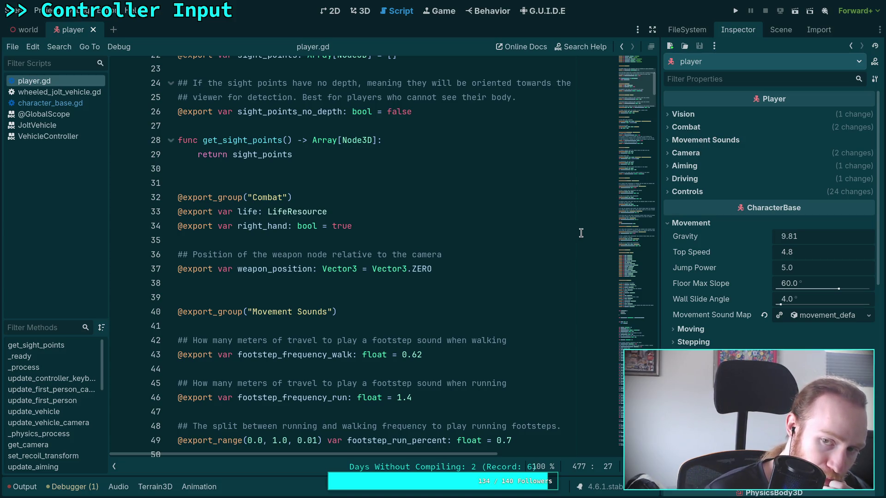
# Expand Movement Sounds in the Inspector, briefly toggling the Combat group
pyautogui.click(669, 141)
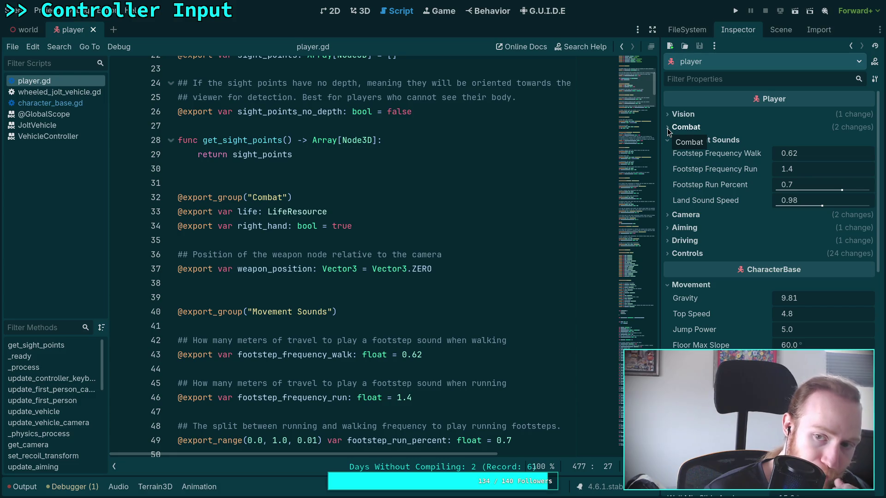
pyautogui.click(667, 129)
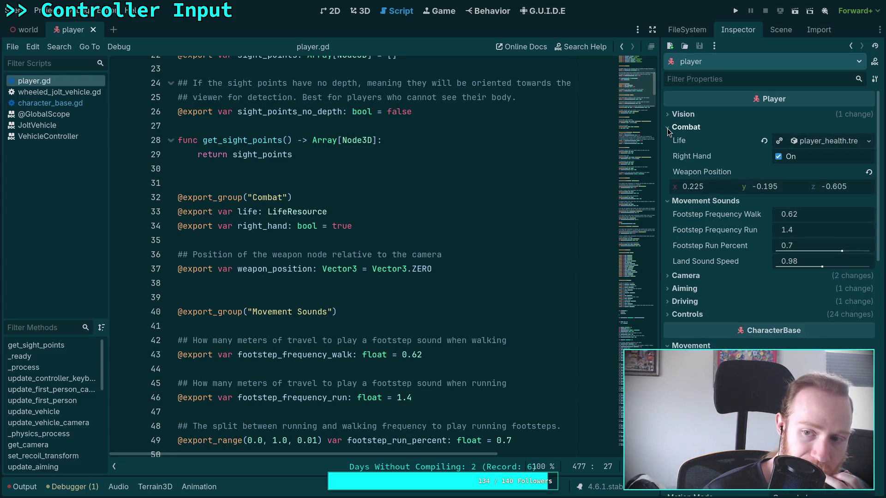
pyautogui.click(667, 129)
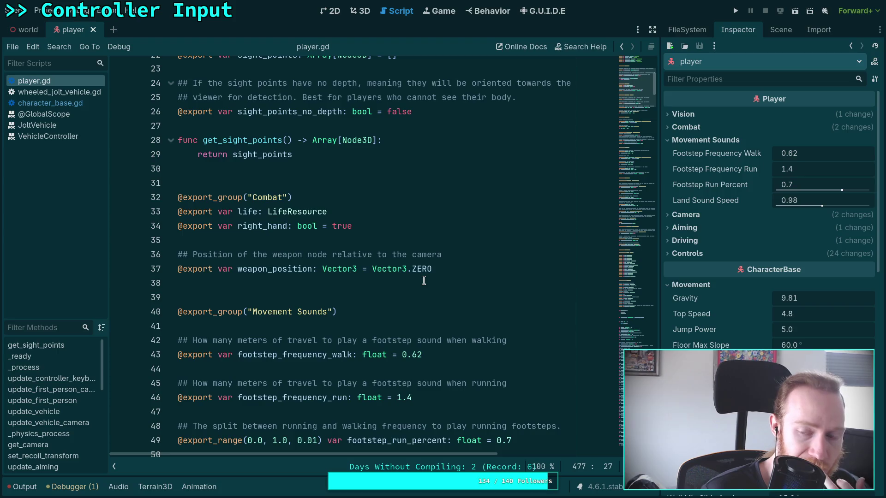
# Scroll player.gd down to the footstep code and highlight the uses of run_amount
pyautogui.scroll(-20, 423, 281)
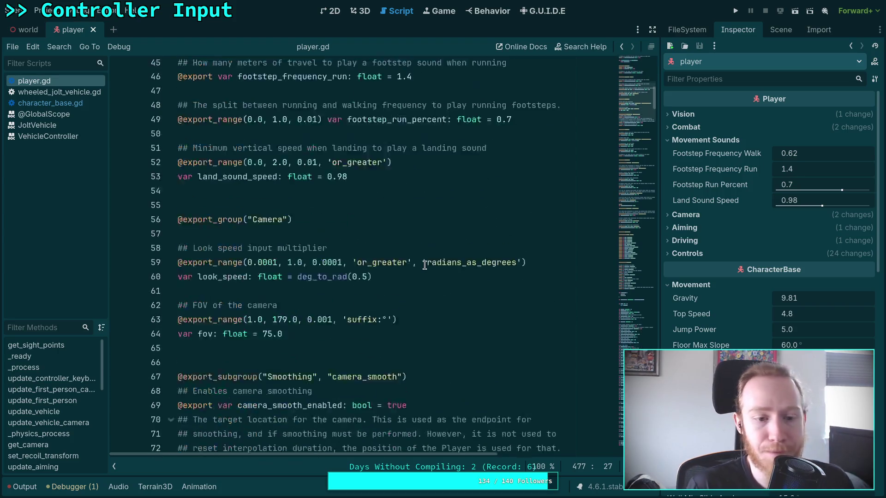
pyautogui.scroll(-7, 406, 273)
pyautogui.moveTo(632, 139); pyautogui.dragTo(635, 176)
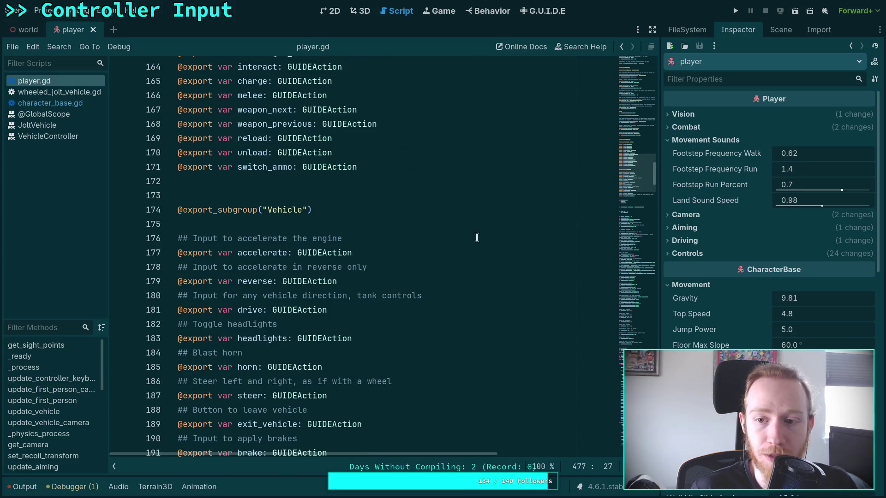
pyautogui.scroll(-10, 462, 262)
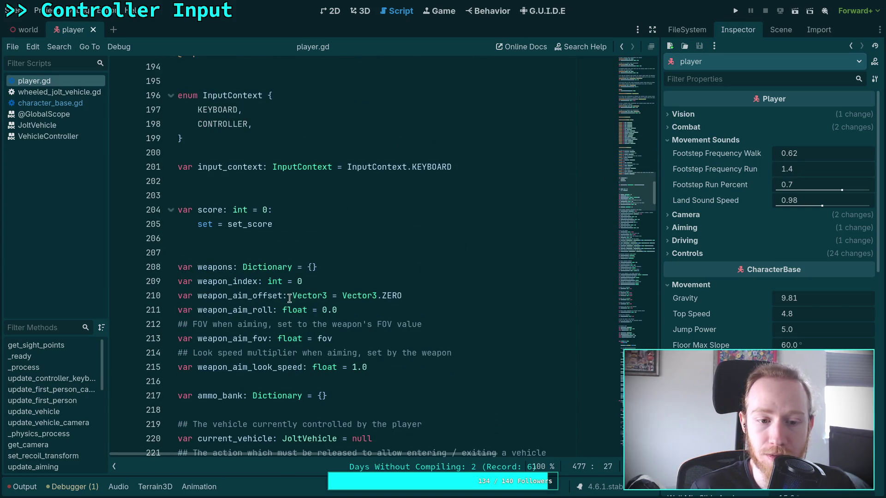
pyautogui.scroll(-8, 286, 296)
pyautogui.scroll(-20, 292, 290)
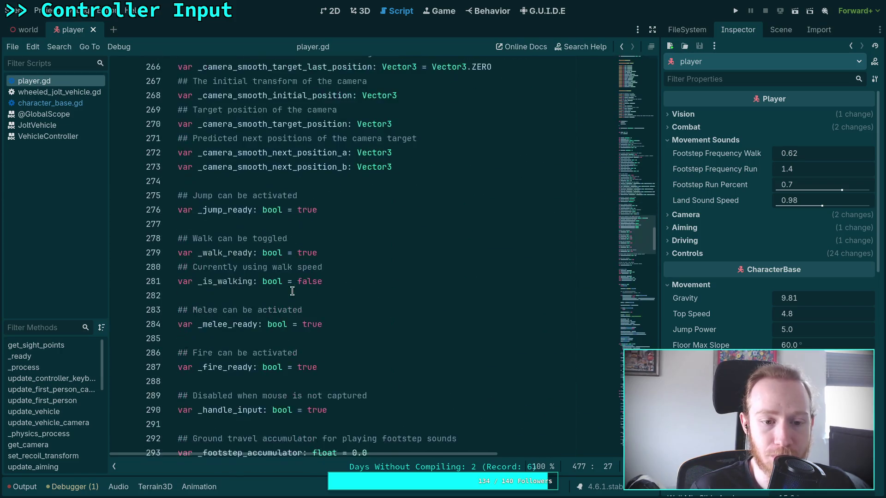
pyautogui.scroll(-20, 292, 291)
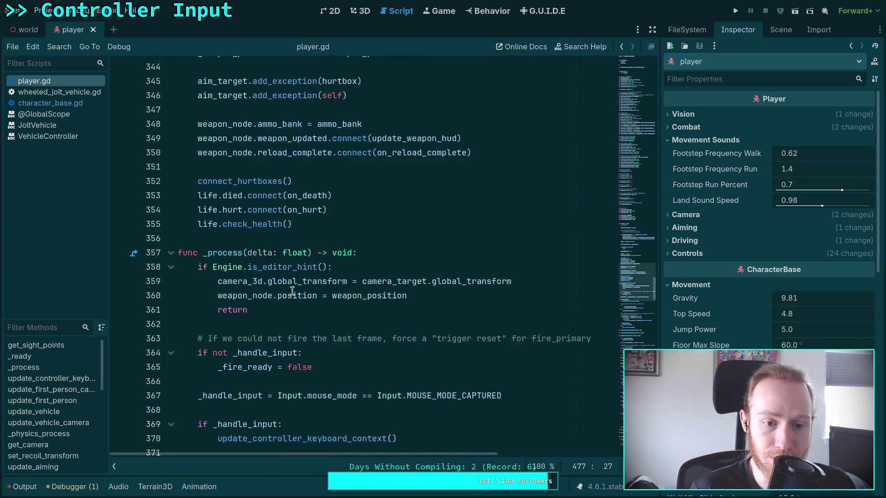
pyautogui.scroll(-20, 292, 291)
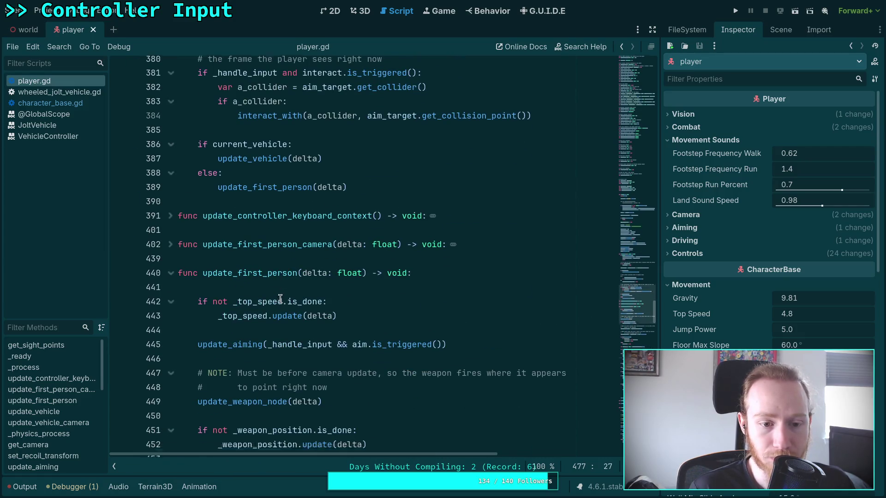
pyautogui.scroll(-7, 279, 296)
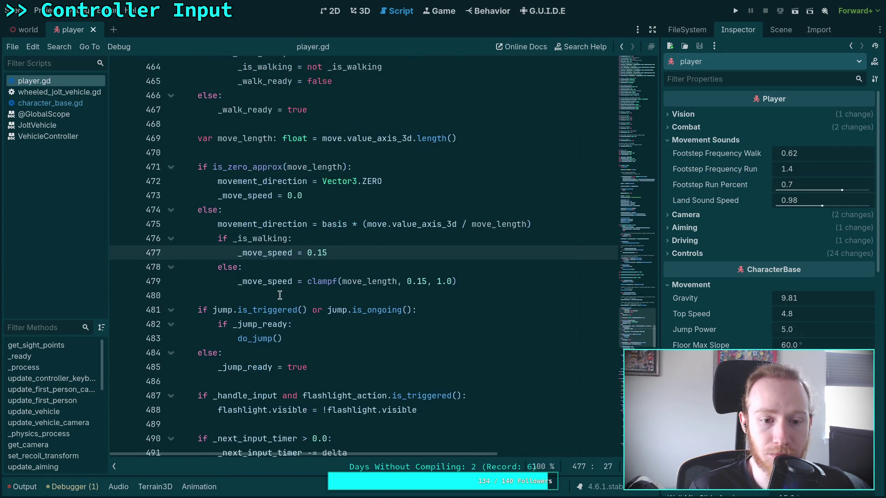
pyautogui.scroll(-10, 280, 296)
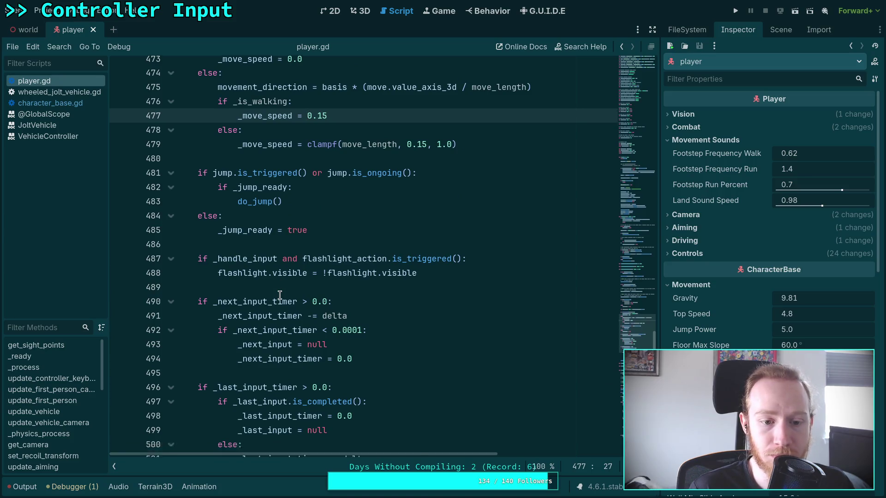
pyautogui.scroll(3, 246, 283)
pyautogui.scroll(3, 246, 284)
pyautogui.scroll(-14, 245, 283)
pyautogui.scroll(-3, 246, 283)
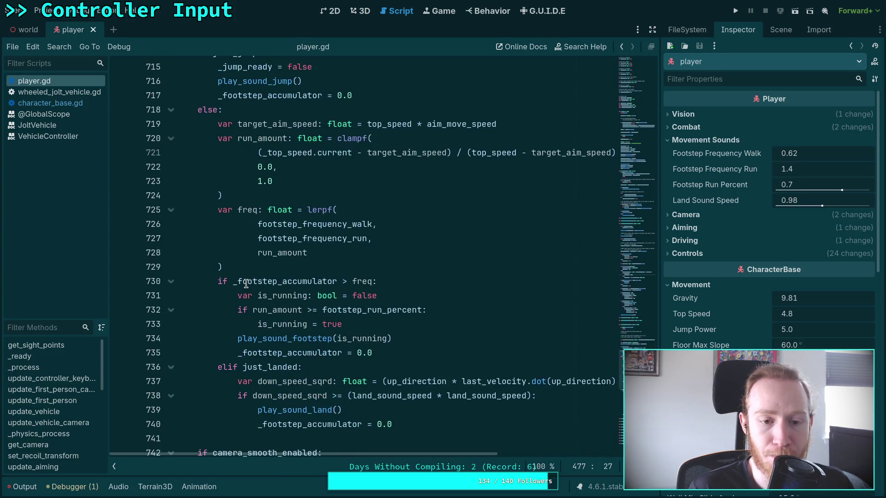
pyautogui.doubleClick(284, 254)
pyautogui.scroll(2, 285, 254)
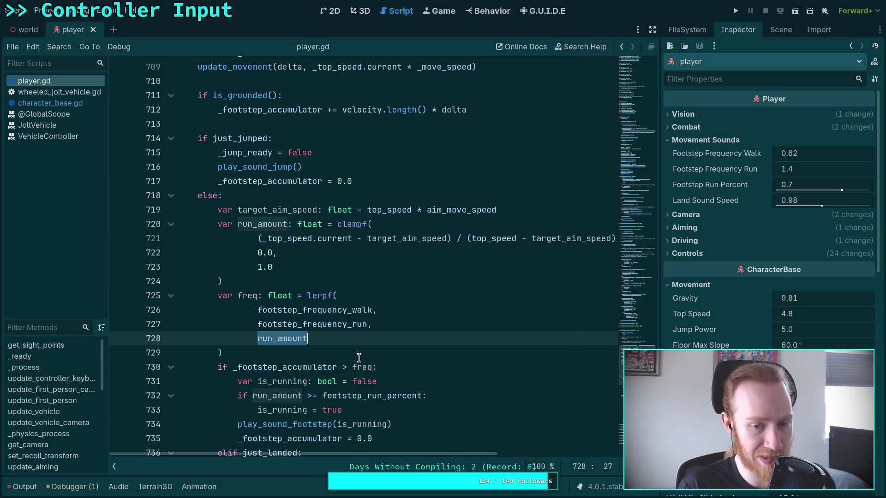
# Toggle Combat, then expand the Aiming group to show Aim Move Speed 0.3
pyautogui.moveTo(411, 453); pyautogui.dragTo(436, 448)
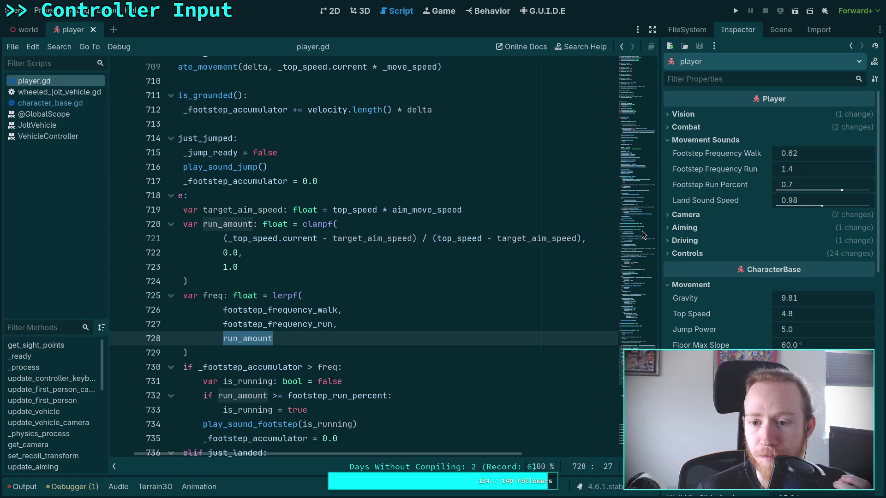
pyautogui.click(694, 126)
pyautogui.click(695, 128)
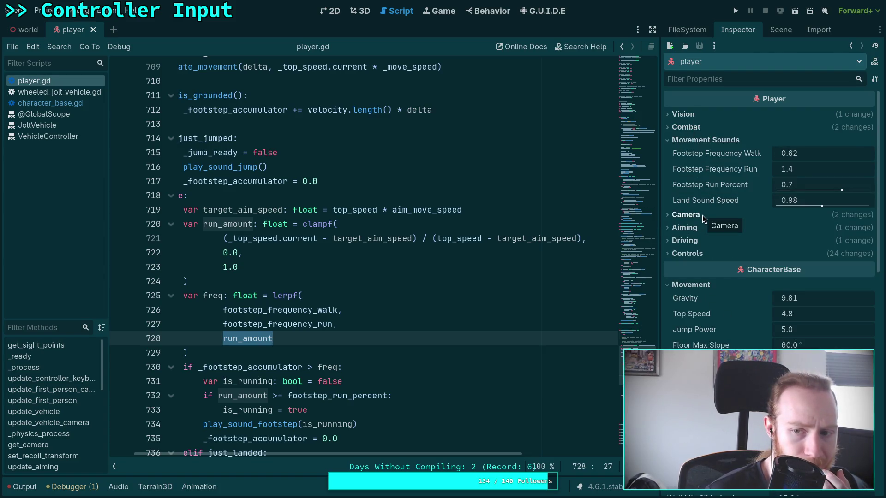
pyautogui.moveTo(704, 205)
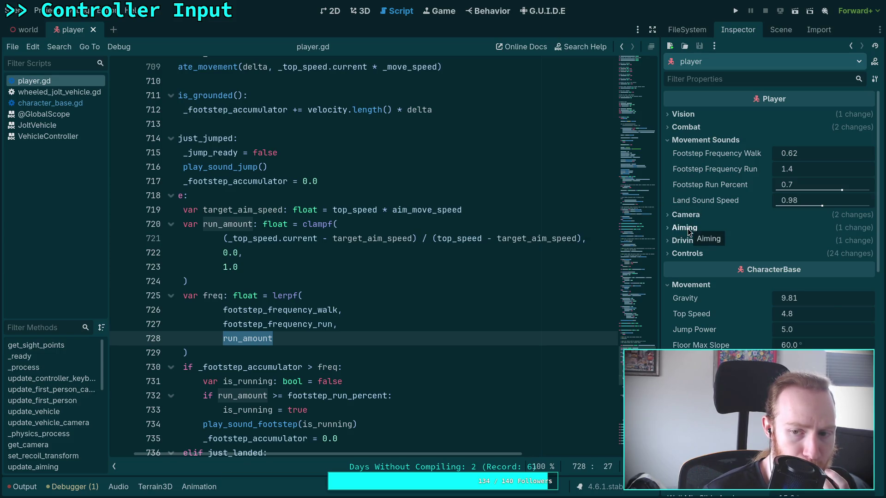
pyautogui.click(687, 229)
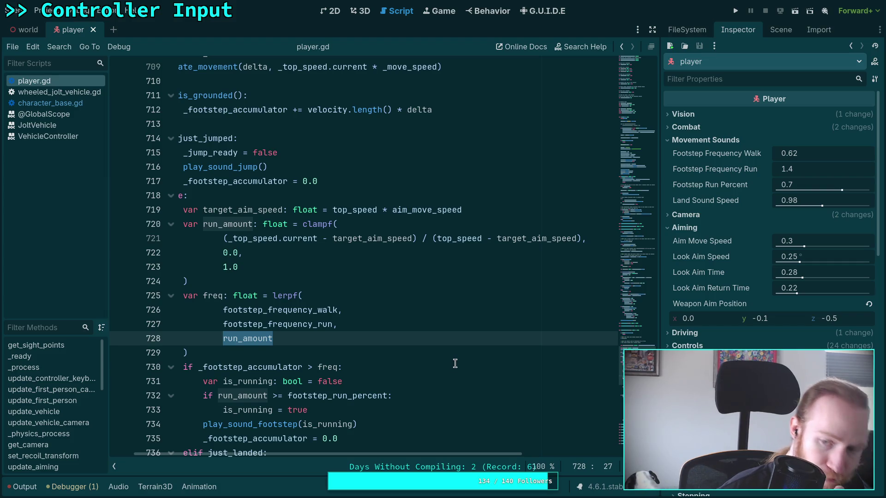
pyautogui.moveTo(694, 262)
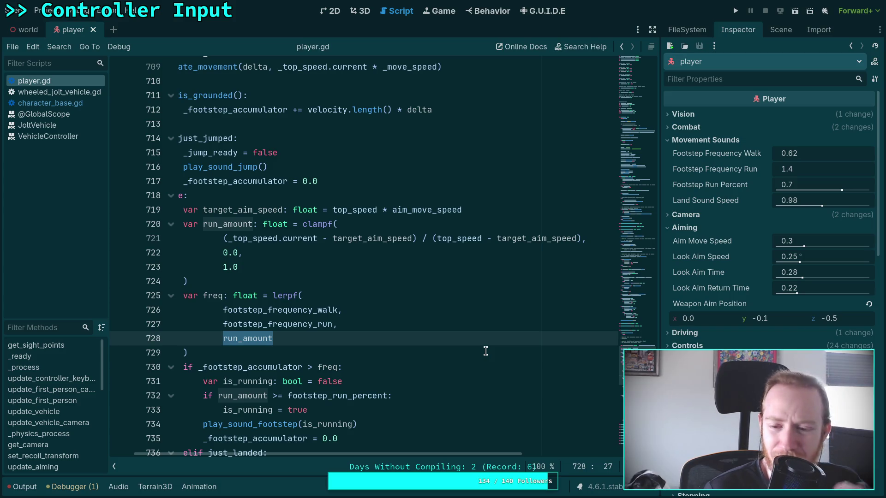
pyautogui.click(692, 346)
pyautogui.scroll(-2, 768, 318)
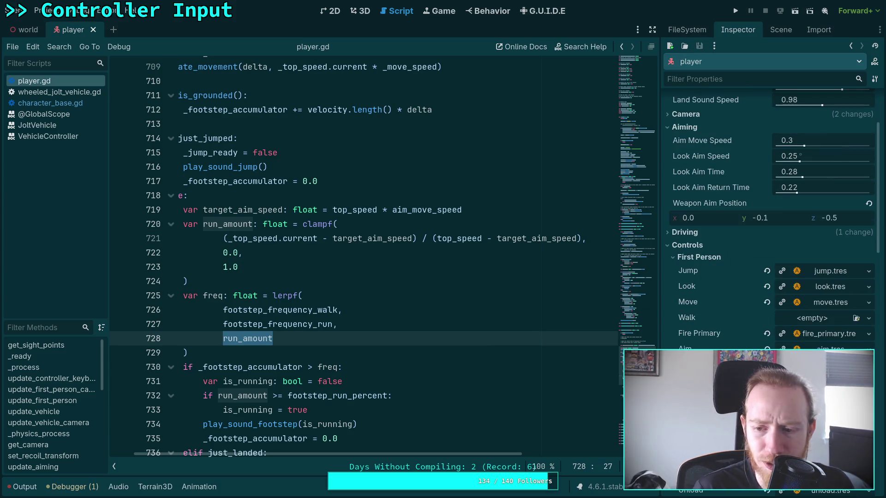
pyautogui.click(856, 318)
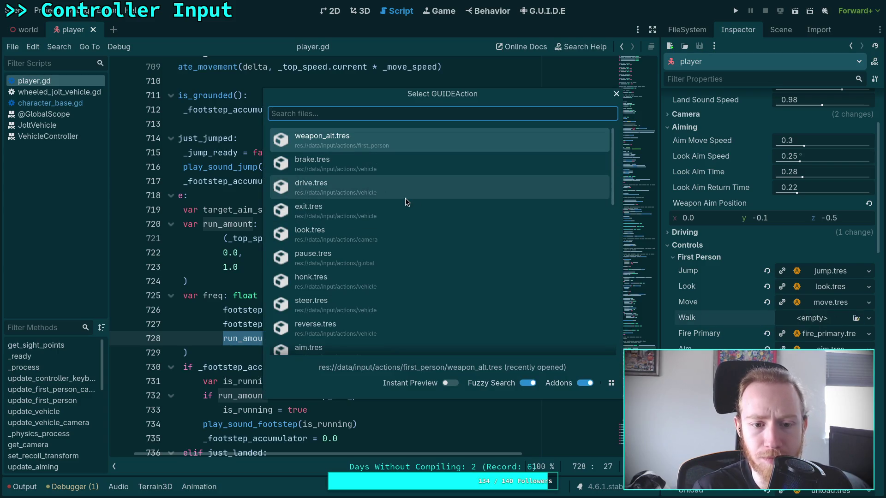
pyautogui.write('wal')
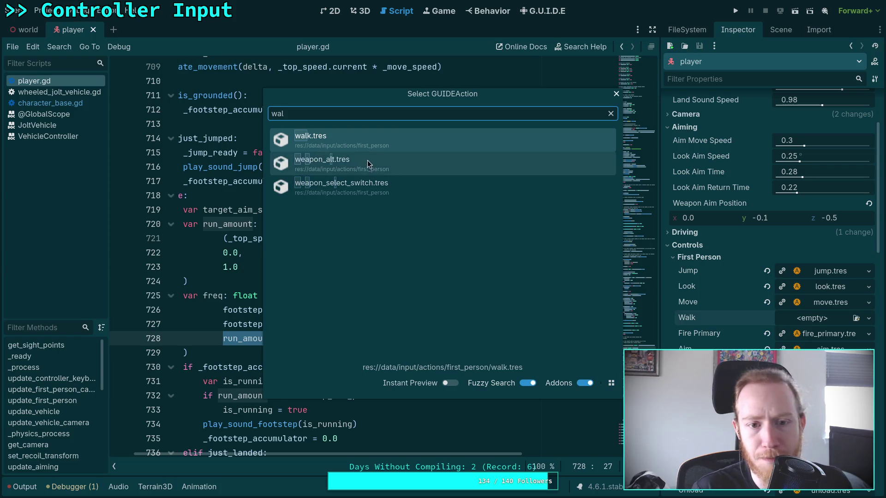
pyautogui.press('Return')
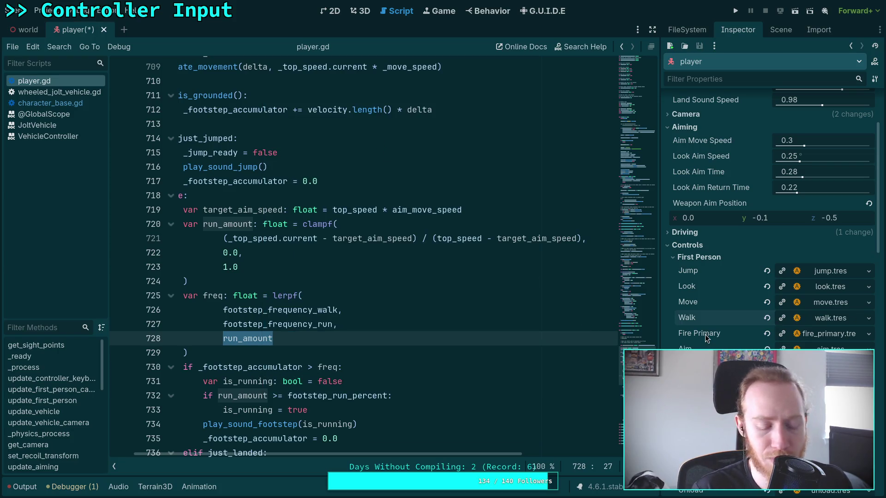
pyautogui.hotkey('ctrl', 's')
pyautogui.click(386, 324)
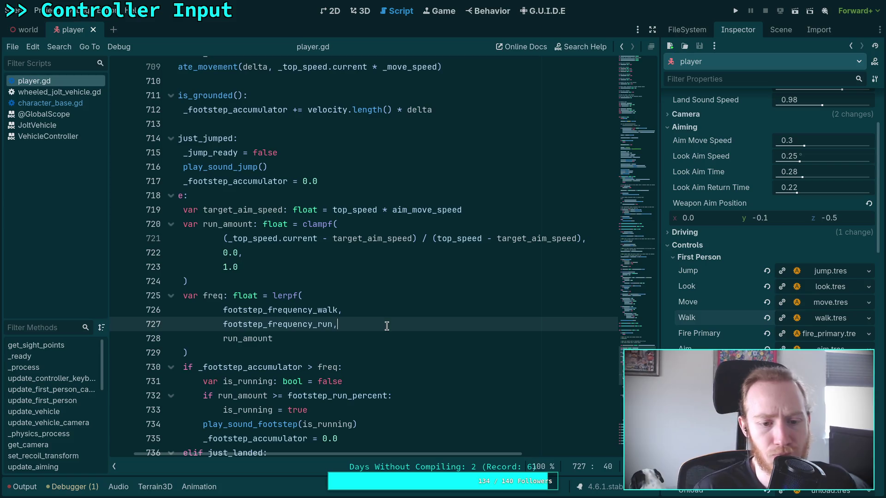
pyautogui.doubleClick(258, 339)
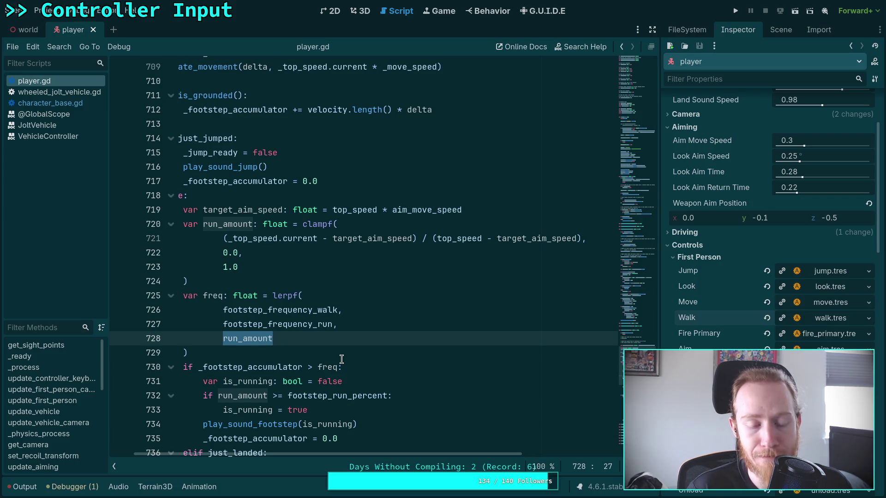
# Delete the target_aim_speed declaration line from player.gd
pyautogui.moveTo(228, 239); pyautogui.dragTo(378, 240)
pyautogui.moveTo(323, 239); pyautogui.dragTo(408, 240)
pyautogui.doubleClick(408, 239)
pyautogui.doubleClick(234, 210)
pyautogui.scroll(-5, 265, 234)
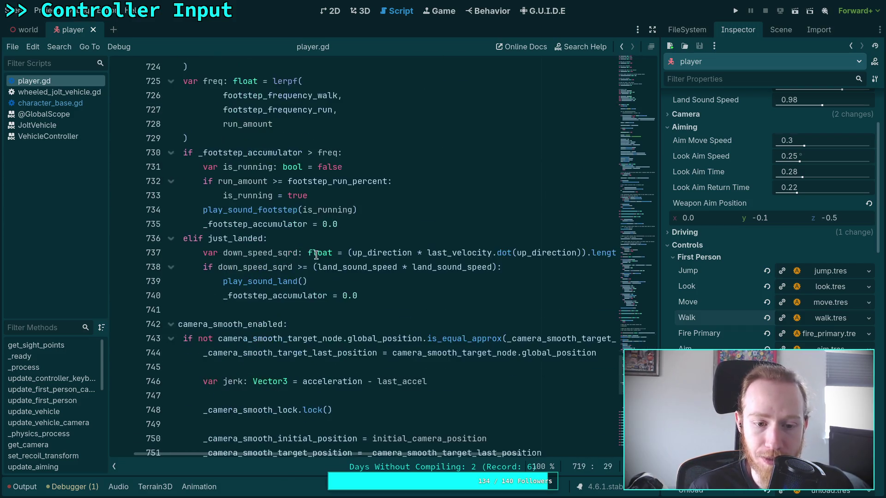
pyautogui.scroll(3, 335, 294)
pyautogui.hscroll(-1, 355, 453)
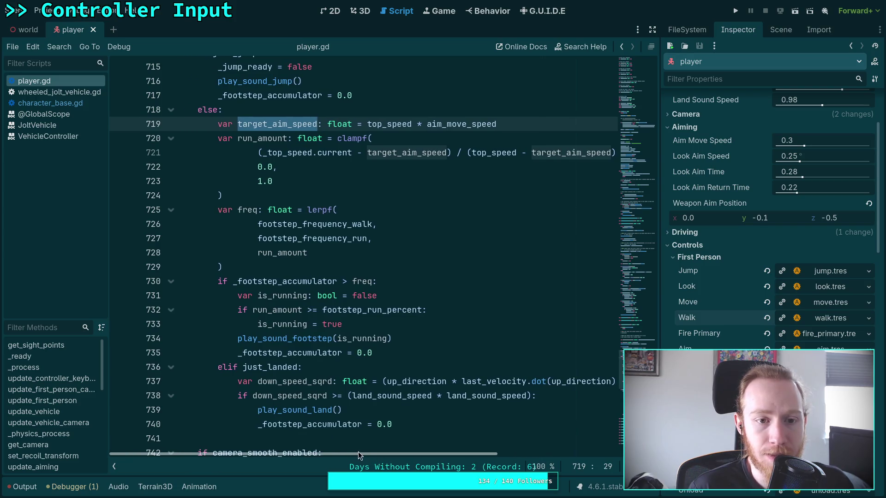
pyautogui.scroll(2, 384, 439)
pyautogui.moveTo(493, 209); pyautogui.dragTo(499, 201)
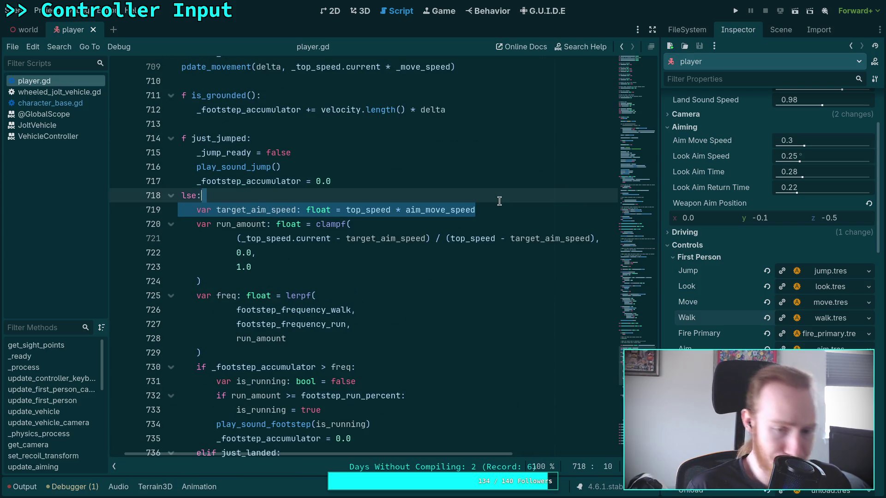
pyautogui.press('BackSpace')
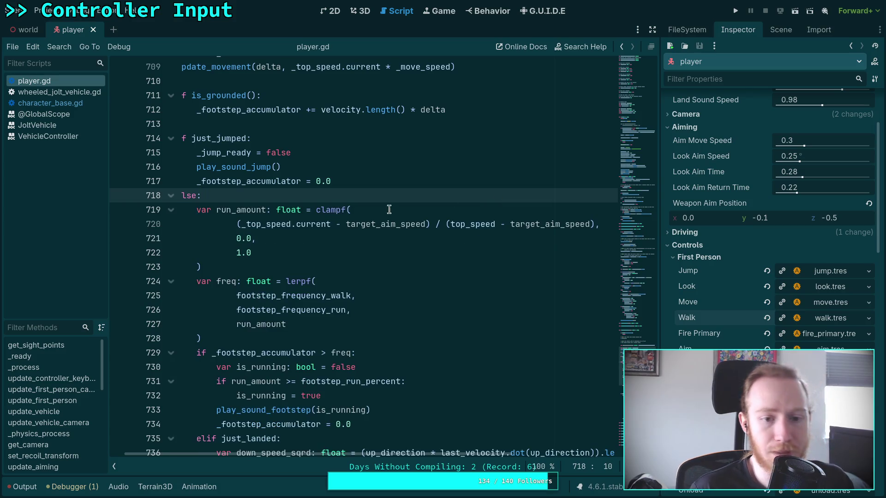
# Replace target_aim_speed in the run_amount formula with '* _move_speed' and drop it from the denominator
pyautogui.moveTo(336, 224)
pyautogui.mouseDown()
pyautogui.moveTo(361, 226)
pyautogui.moveTo(338, 239)
pyautogui.moveTo(425, 240)
pyautogui.mouseUp()
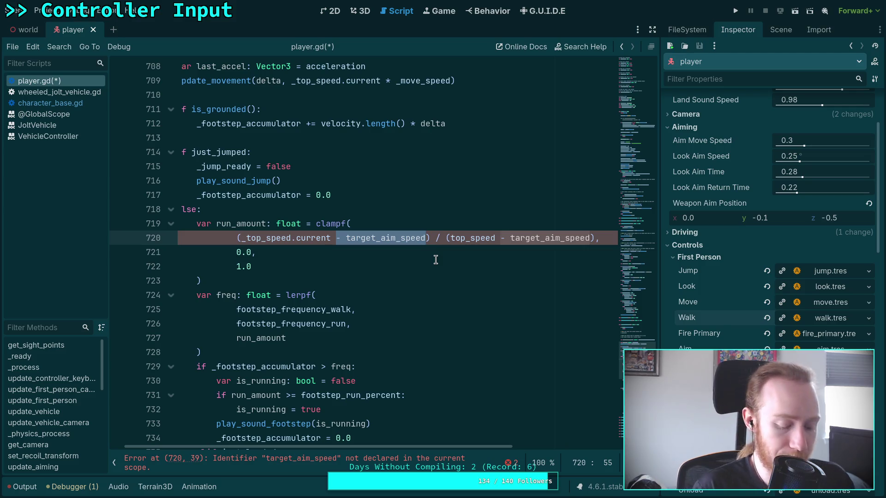
pyautogui.write('* _move')
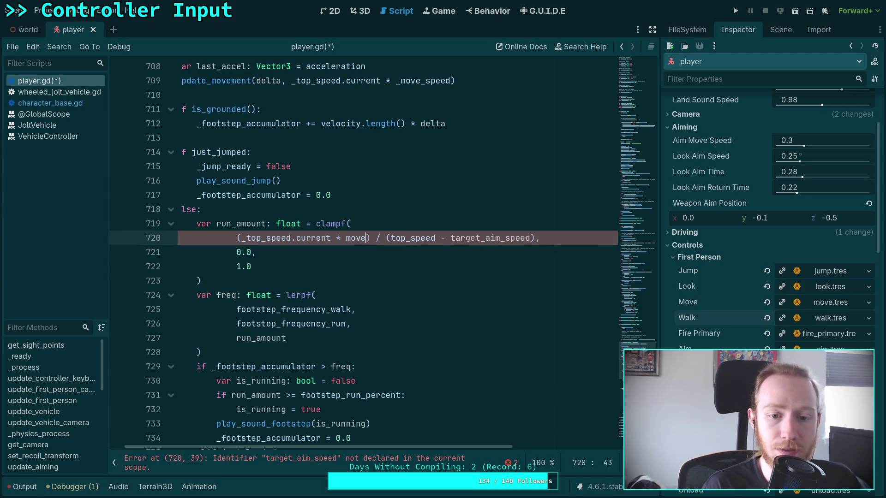
pyautogui.write('_sp')
pyautogui.press('Return')
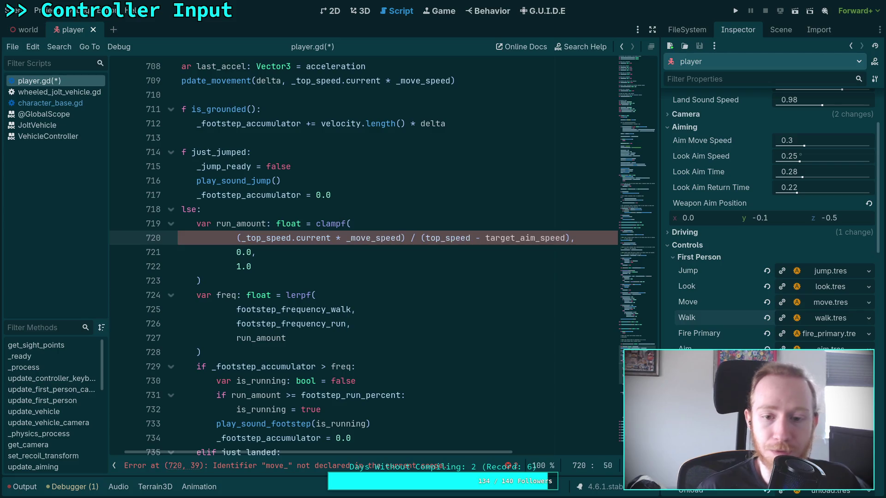
pyautogui.click(425, 238)
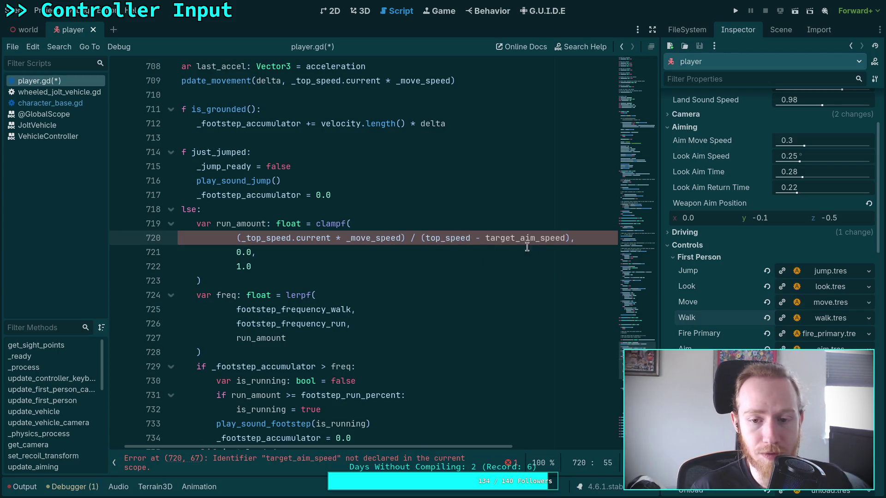
pyautogui.press('BackSpace')
pyautogui.moveTo(466, 238); pyautogui.dragTo(560, 237)
pyautogui.press('BackSpace')
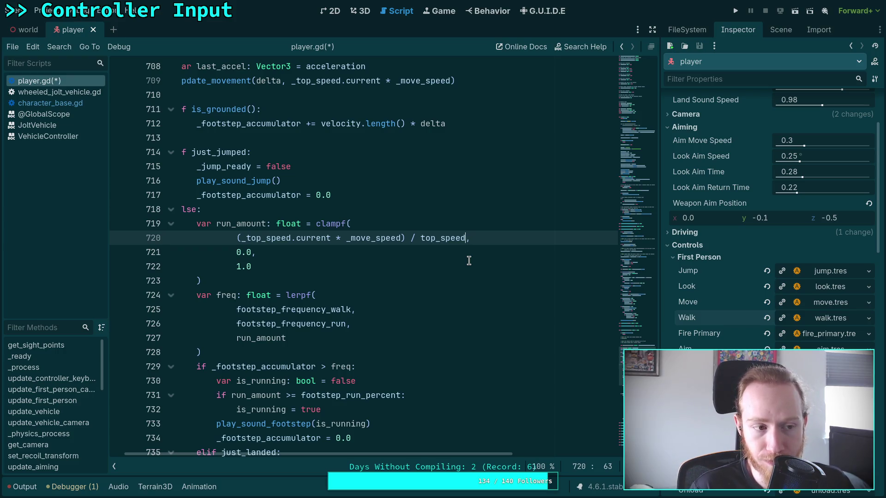
# Subtract walk_speed in the numerator and make the denominator '(top_speed - walk_speed)'
pyautogui.click(404, 238)
pyautogui.write('- ')
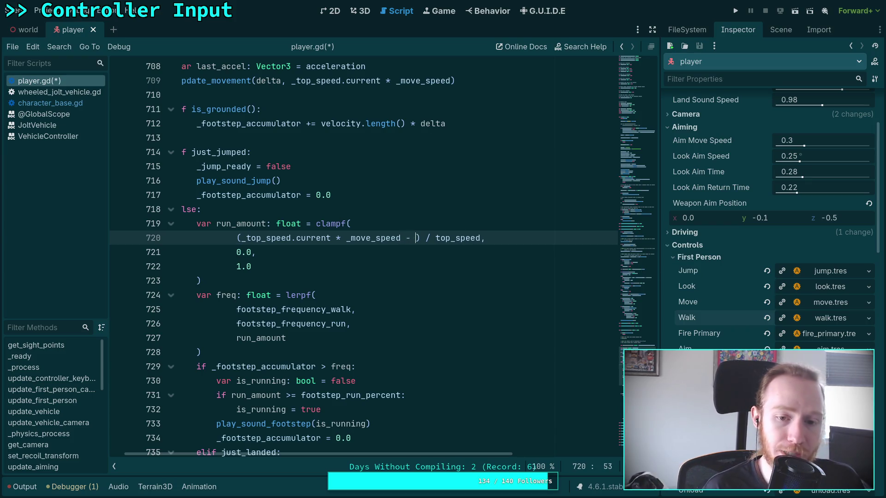
pyautogui.write('walk_spee')
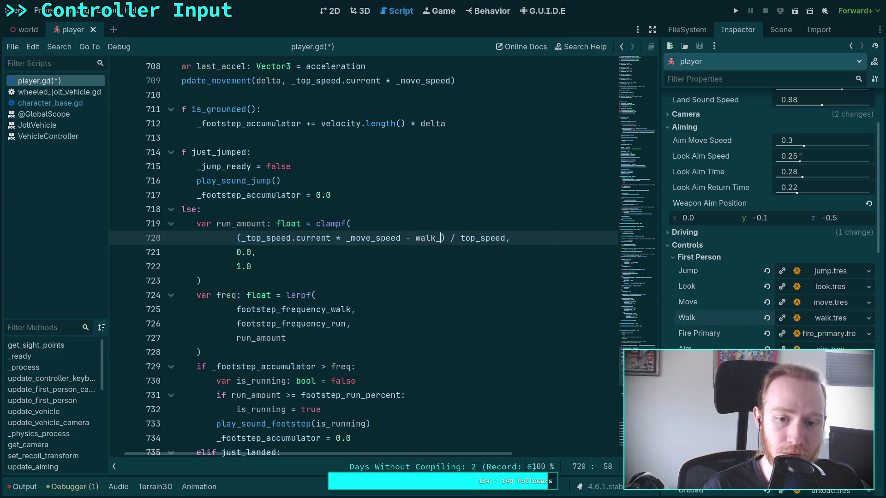
pyautogui.write('d')
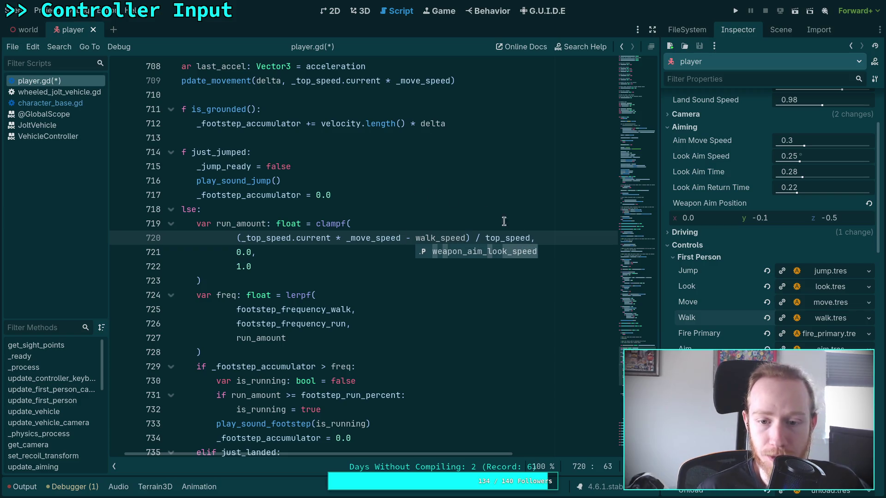
pyautogui.click(484, 238)
pyautogui.write('(')
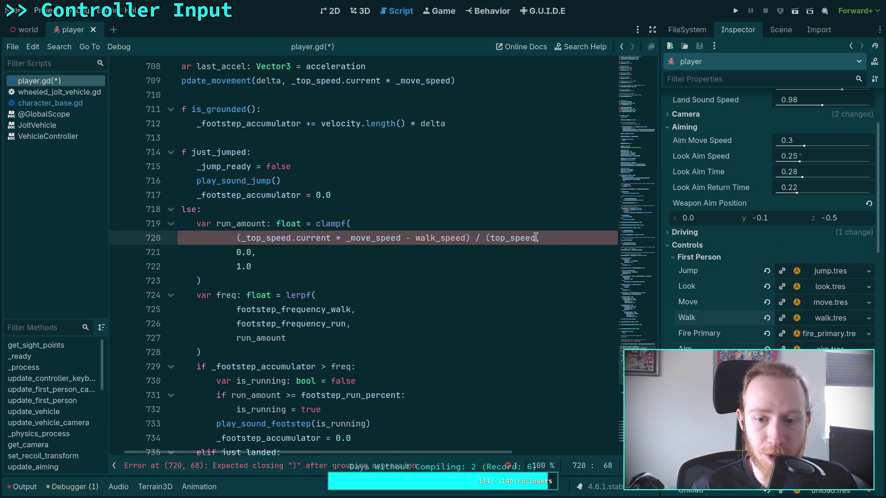
pyautogui.click(534, 238)
pyautogui.write('- walk-s')
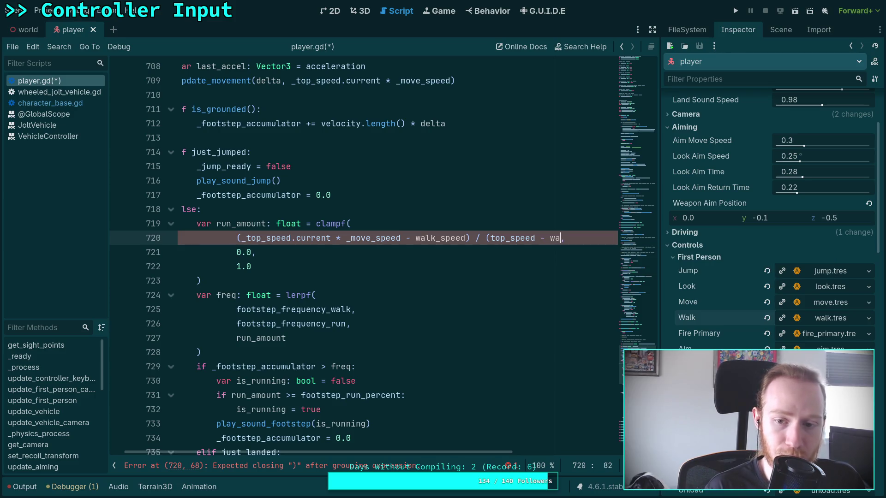
pyautogui.press('BackSpace')
pyautogui.press('BackSpace')
pyautogui.write('_spe')
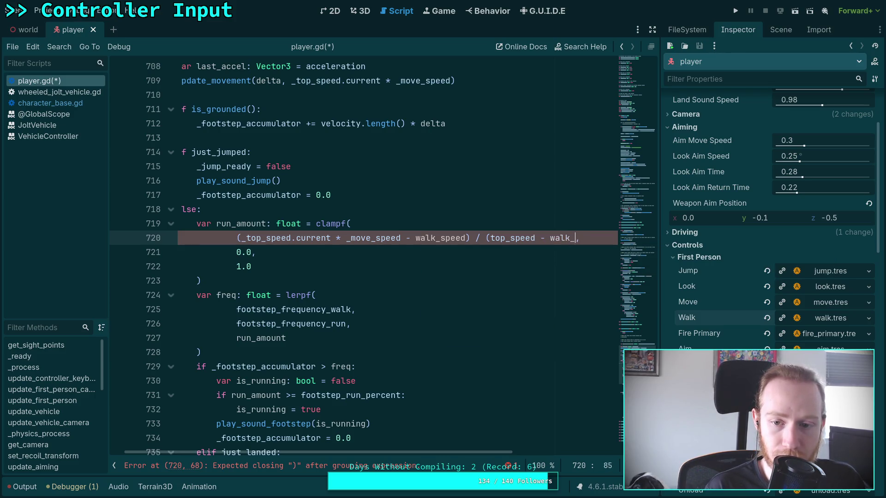
pyautogui.write('ed) / (top_speed - walk_speed')
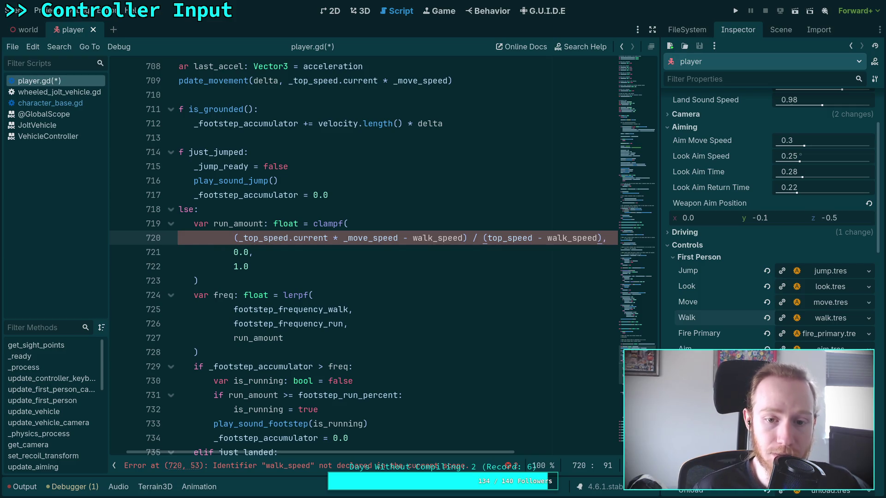
pyautogui.moveTo(398, 238); pyautogui.dragTo(463, 238)
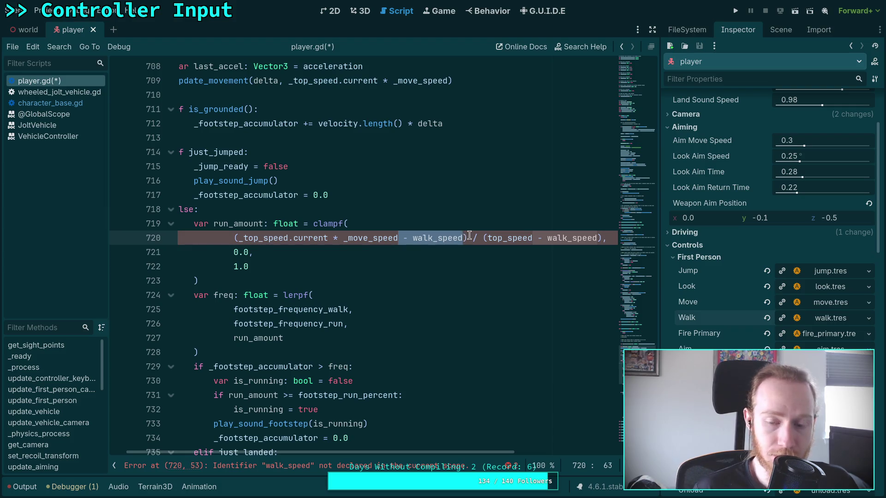
pyautogui.press('BackSpace')
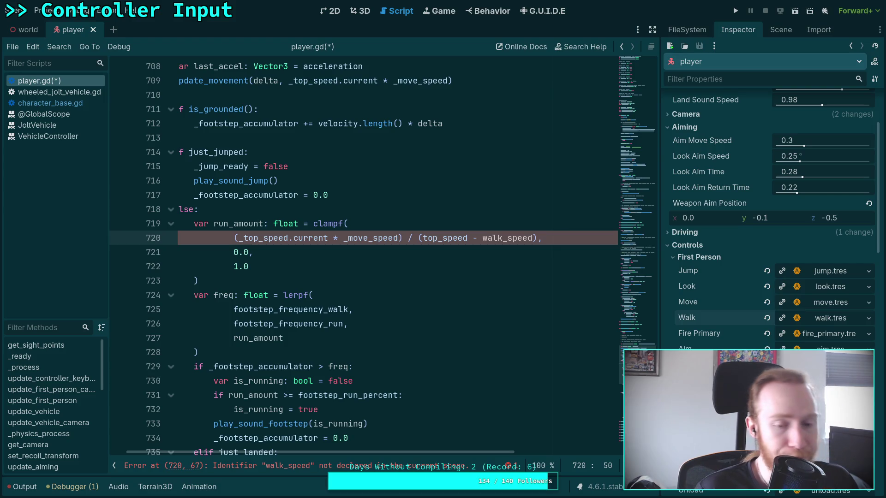
pyautogui.hotkey('ctrl', 'z')
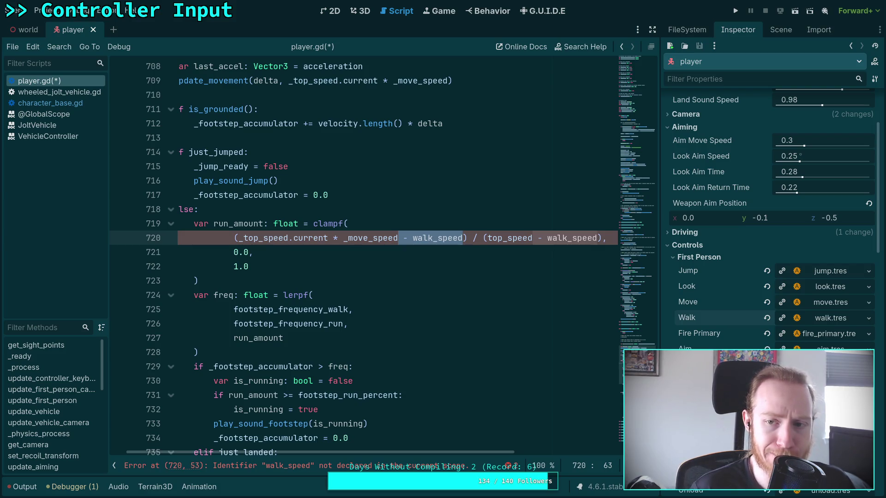
pyautogui.scroll(5, 779, 264)
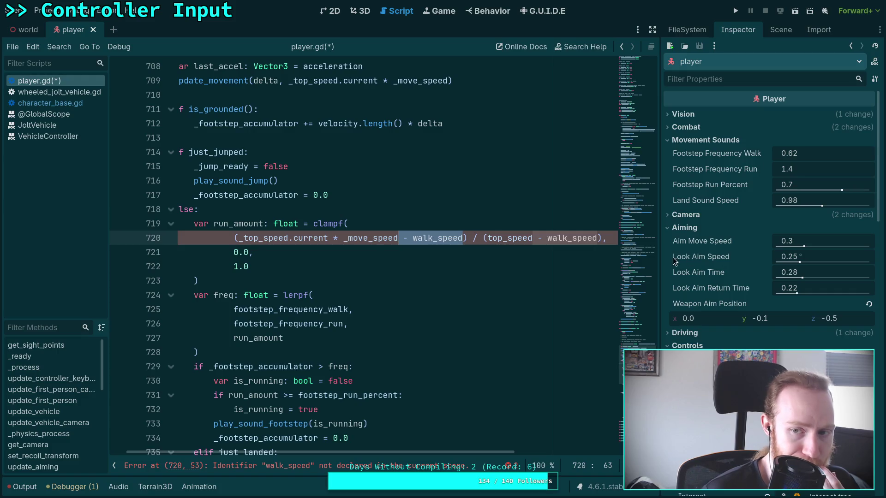
# Collapse Movement Sounds and Controls, then expand Vision in the Inspector
pyautogui.click(697, 140)
pyautogui.click(686, 284)
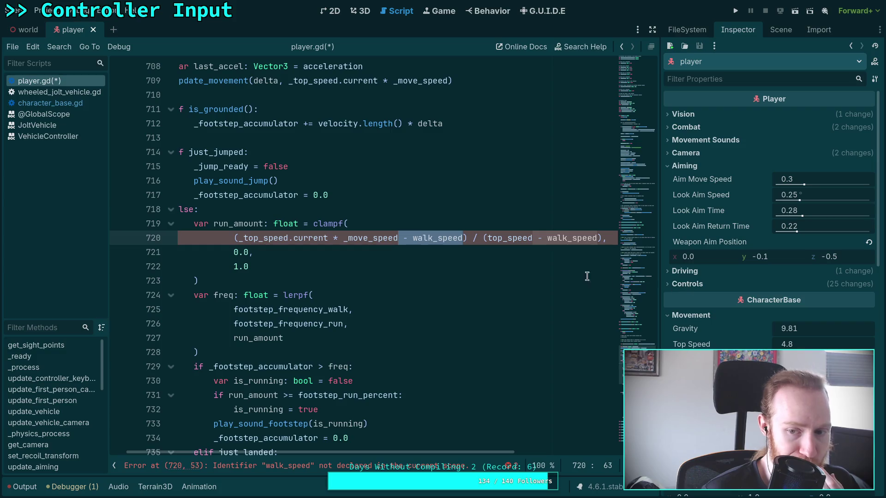
pyautogui.scroll(4, 451, 251)
pyautogui.moveTo(627, 346); pyautogui.dragTo(646, 65)
pyautogui.click(667, 114)
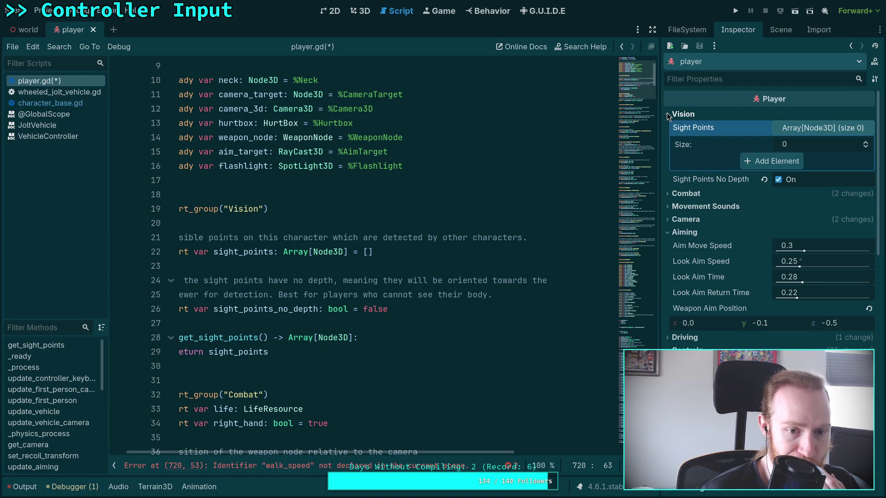
# Show the player scene in 3D, list SightNodes' children, and check the empty Sight Points array
pyautogui.click(364, 12)
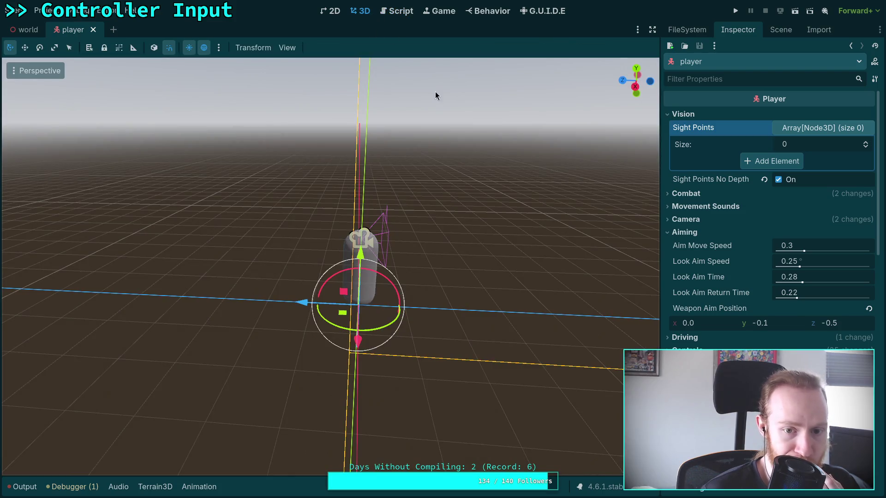
pyautogui.click(781, 30)
pyautogui.click(723, 78)
pyautogui.click(721, 67)
pyautogui.click(671, 123)
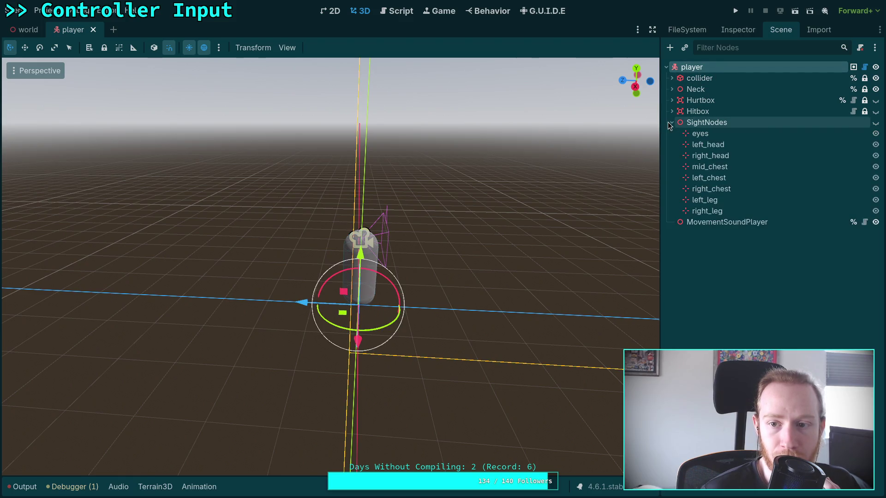
pyautogui.click(733, 31)
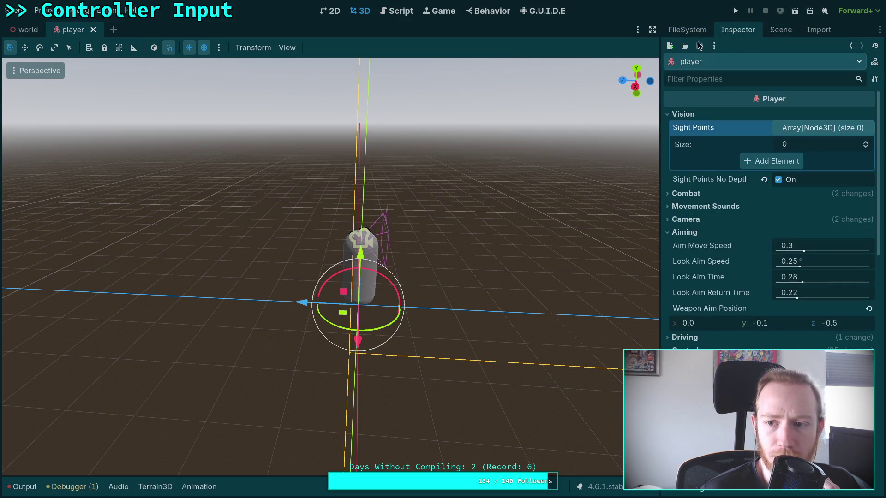
pyautogui.click(783, 127)
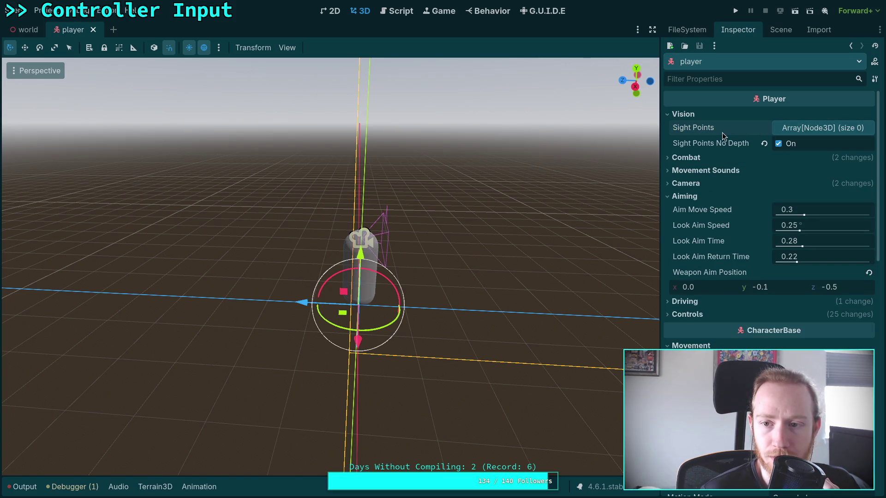
pyautogui.click(816, 127)
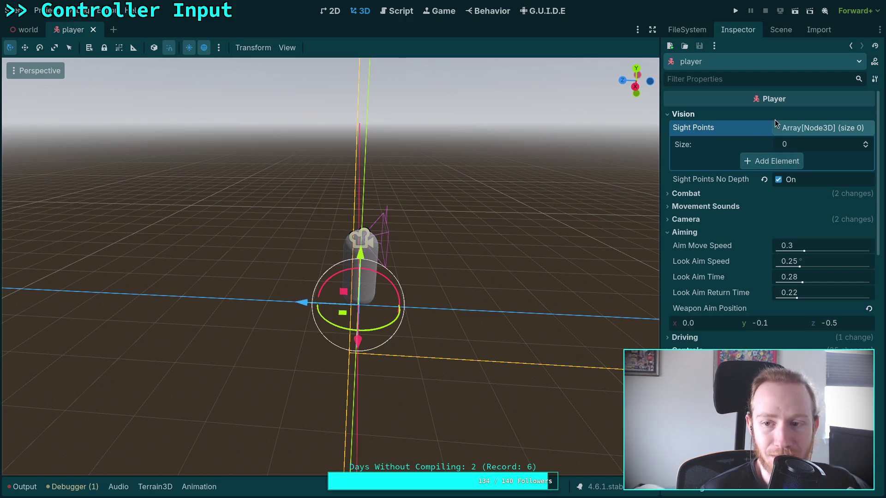
pyautogui.press('super+1')
# Run 'git diff character/player/' and page through the diff output
pyautogui.write('git diff character/player/')
pyautogui.press('Return')
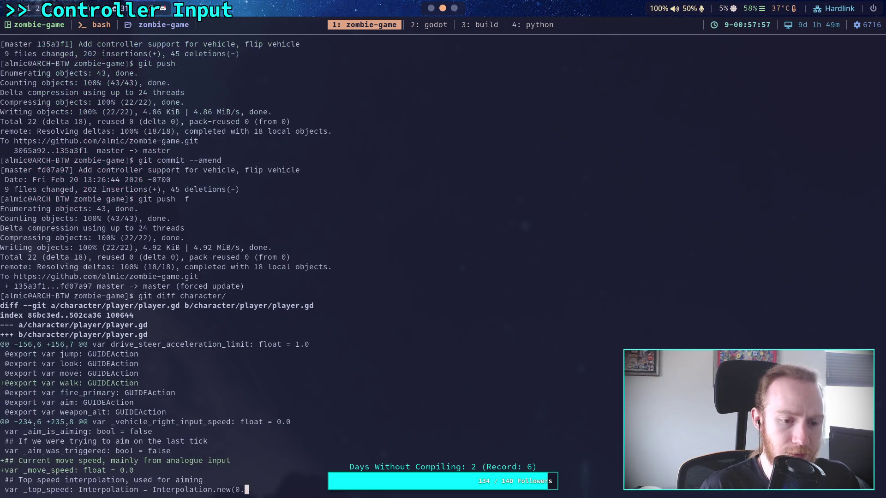
pyautogui.press('space')
pyautogui.scroll(-4, 311, 262)
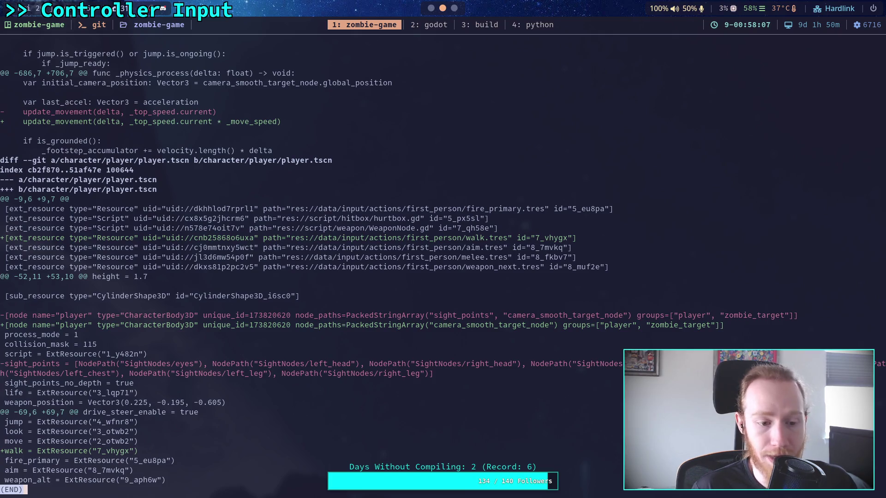
pyautogui.hotkey('alt', 'Tab')
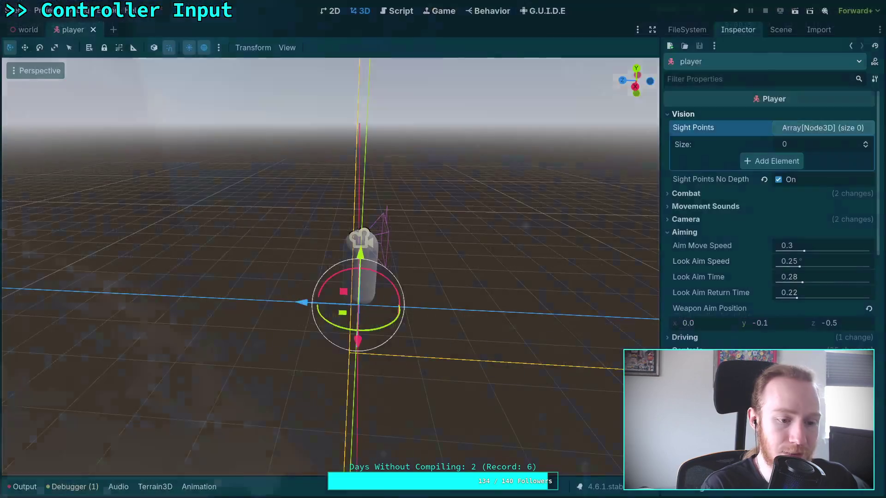
# Add a Sight Points entry, then rerun the character diff to view player.tscn node changes
pyautogui.click(772, 159)
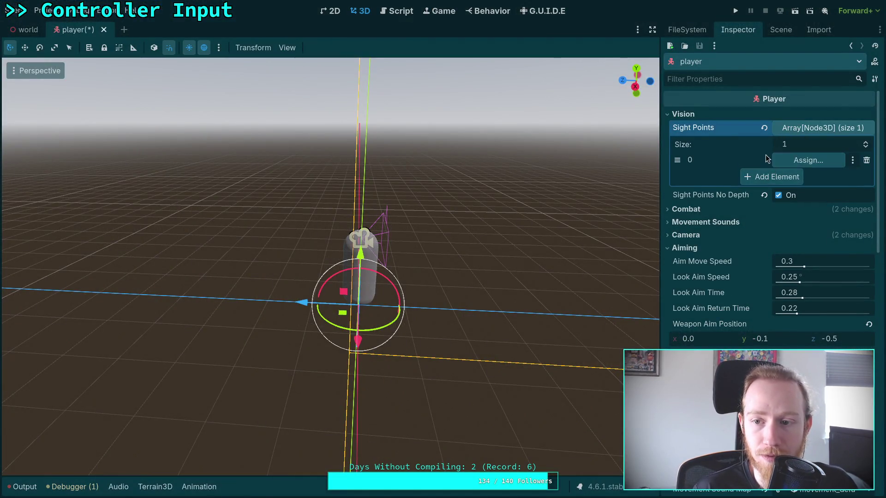
pyautogui.click(811, 161)
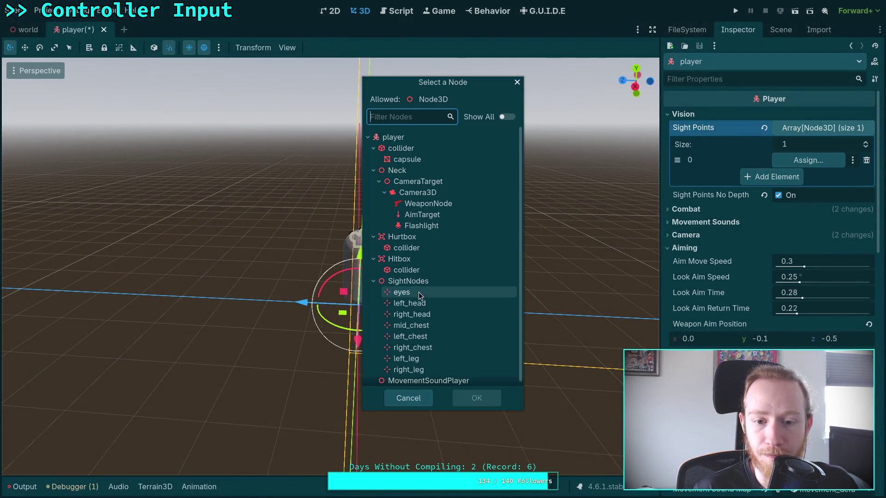
pyautogui.press('super+1')
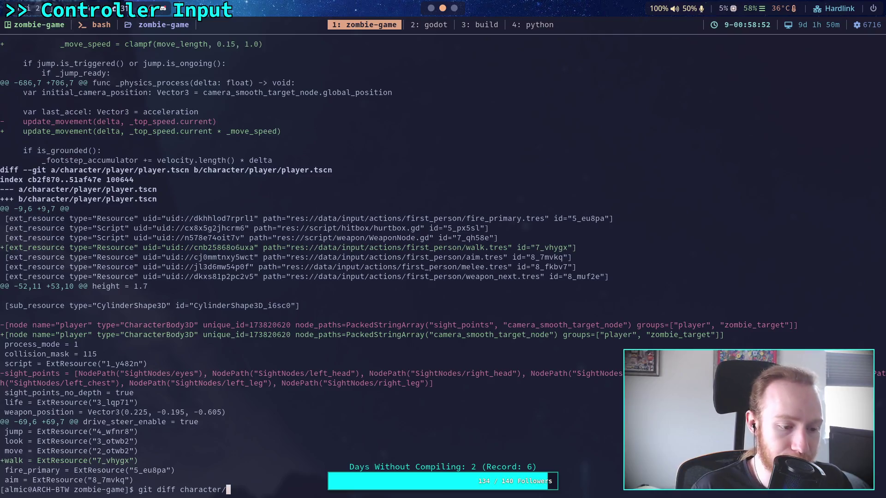
pyautogui.press('Return')
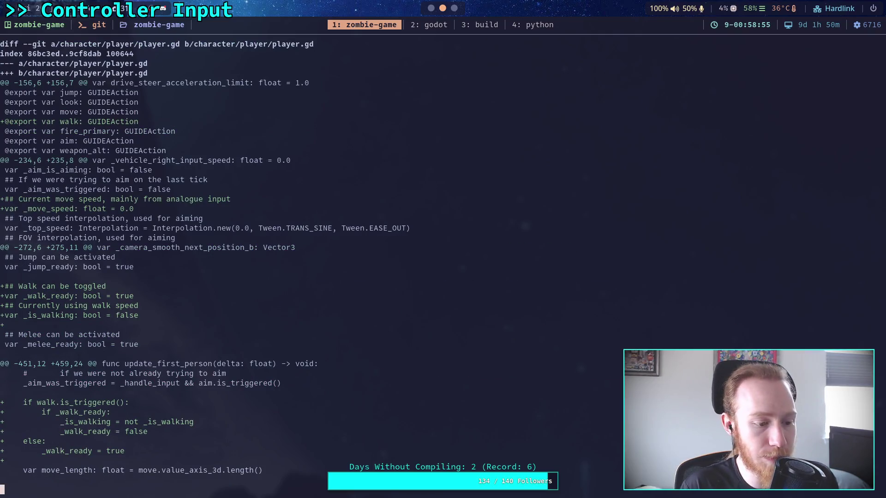
pyautogui.press('space')
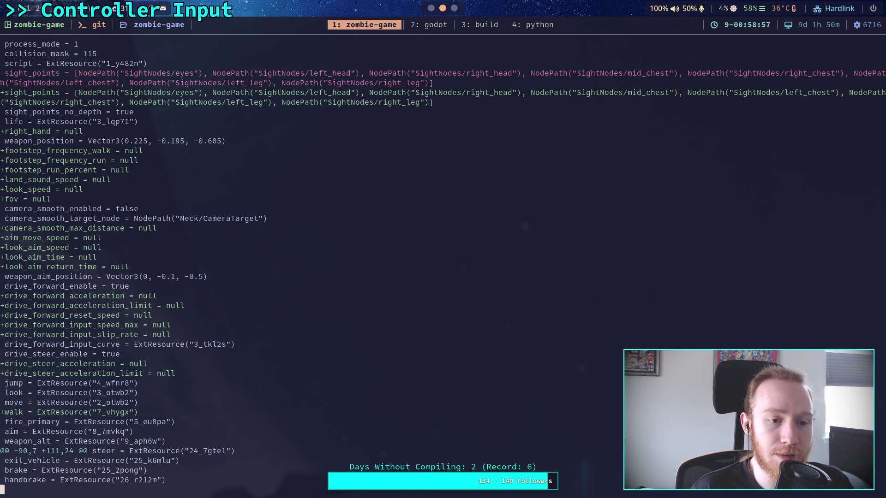
pyautogui.scroll(5, 442, 258)
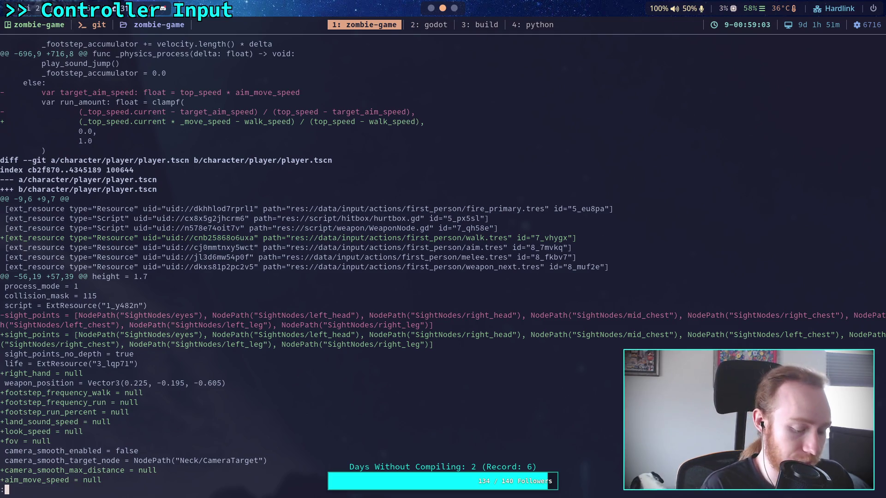
pyautogui.press('super+2')
# Drag right_chest above left_chest in Sight Points and save the player scene
pyautogui.click(796, 131)
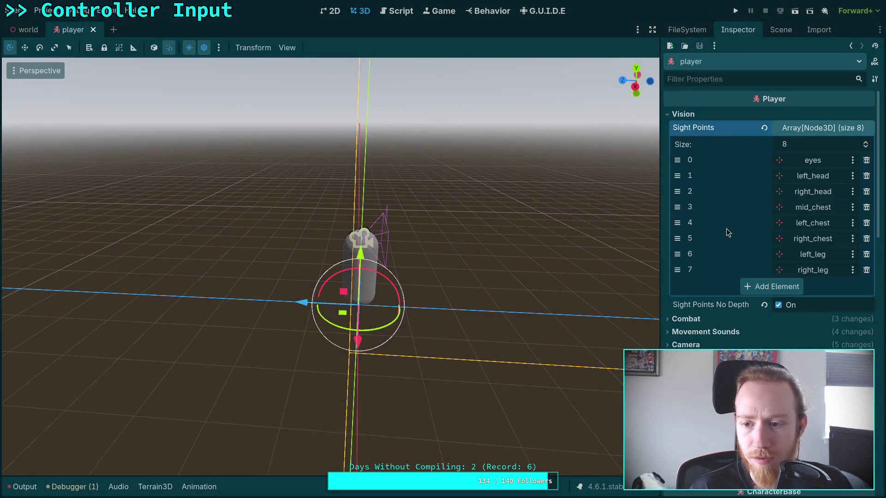
pyautogui.moveTo(677, 238); pyautogui.dragTo(687, 229)
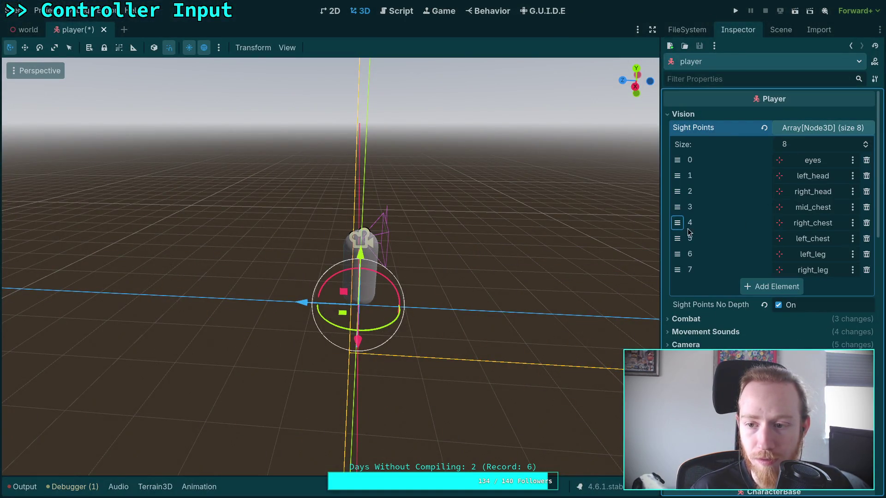
pyautogui.hotkey('ctrl', 's')
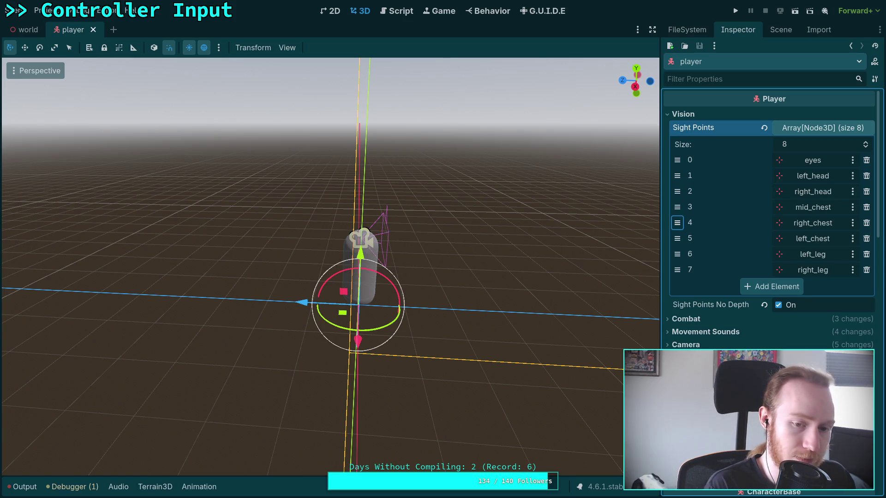
pyautogui.press('super+1')
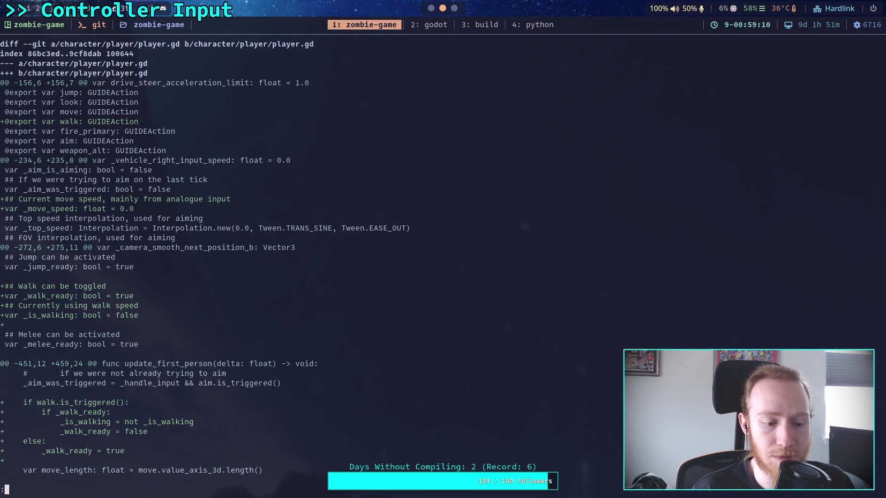
# Scroll the player.tscn diff to confirm right_chest now precedes left_chest in sight_points
pyautogui.scroll(-15, 443, 262)
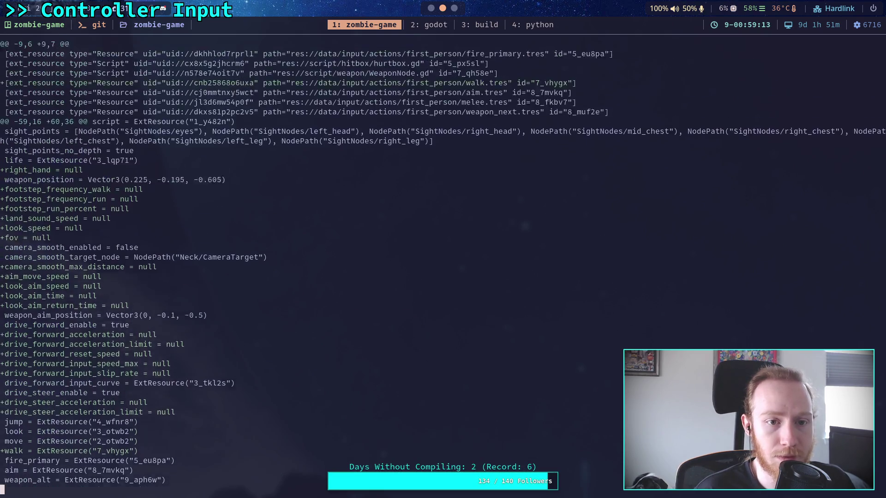
pyautogui.scroll(2, 442, 262)
pyautogui.scroll(-2, 443, 262)
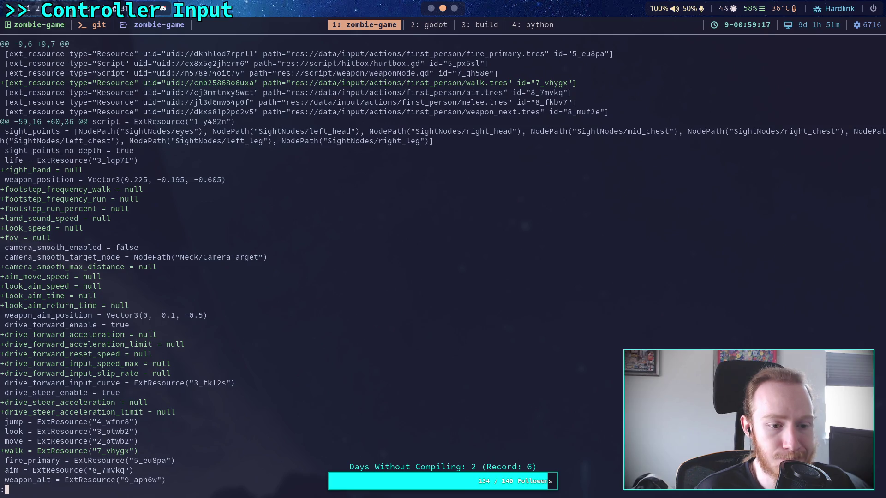
pyautogui.scroll(4, 442, 262)
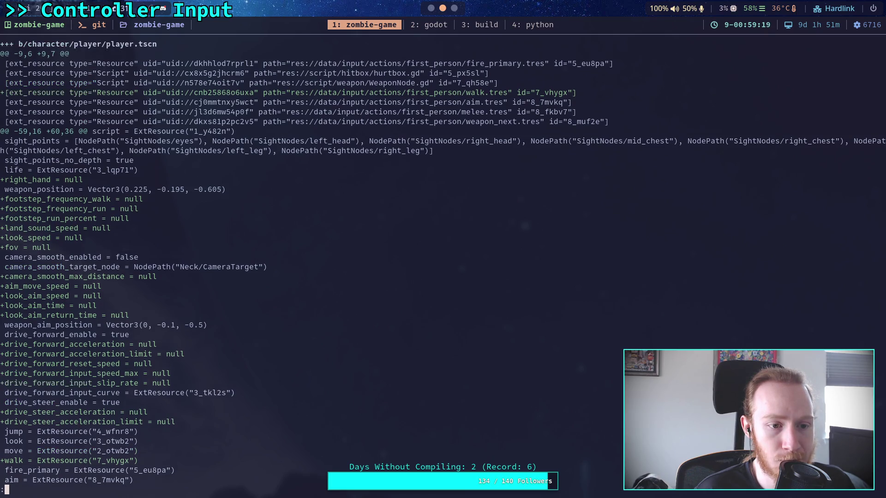
pyautogui.scroll(-10, 443, 262)
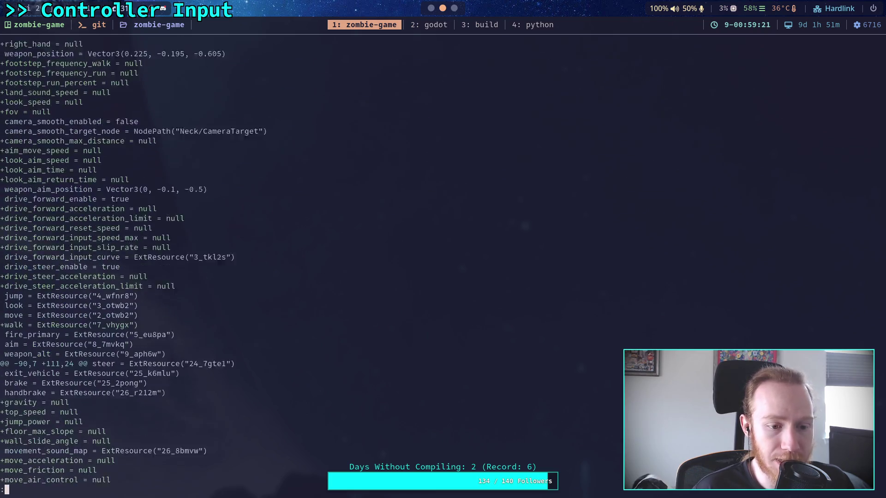
pyautogui.scroll(-3, 443, 261)
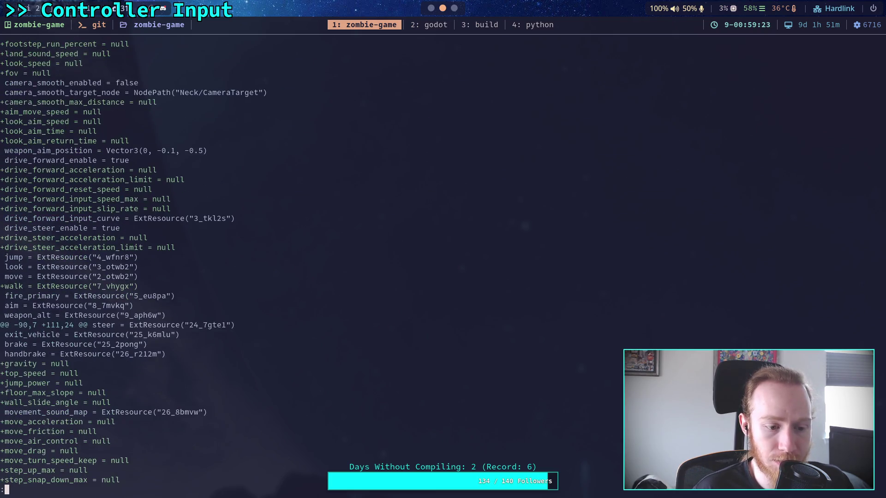
pyautogui.press('super+2')
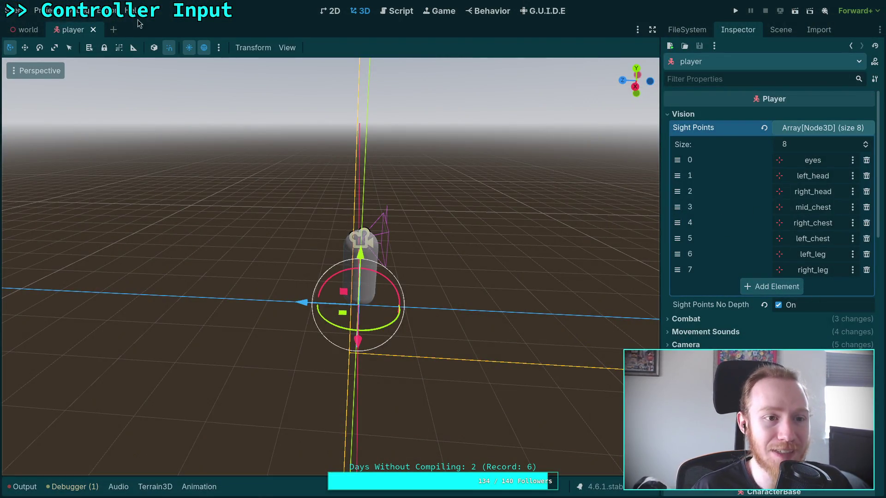
pyautogui.press('super+1')
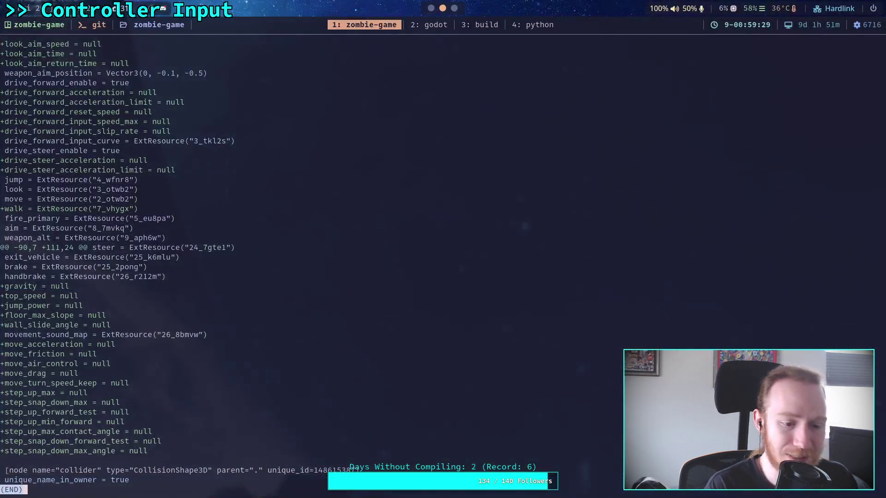
pyautogui.scroll(7, 287, 251)
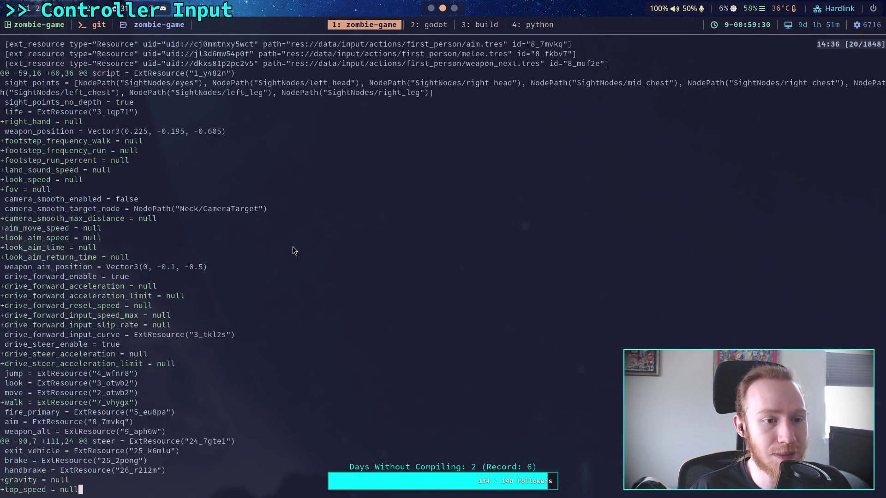
pyautogui.scroll(3, 293, 246)
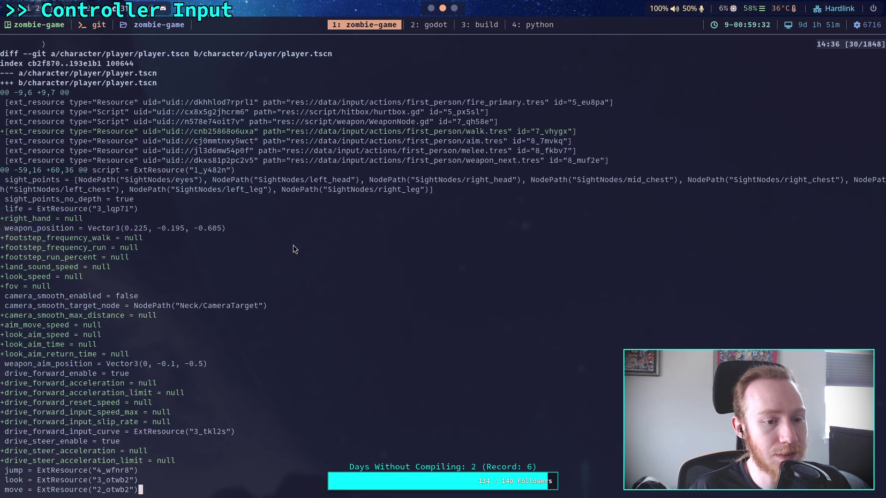
pyautogui.scroll(-10, 293, 245)
pyautogui.press('super+2')
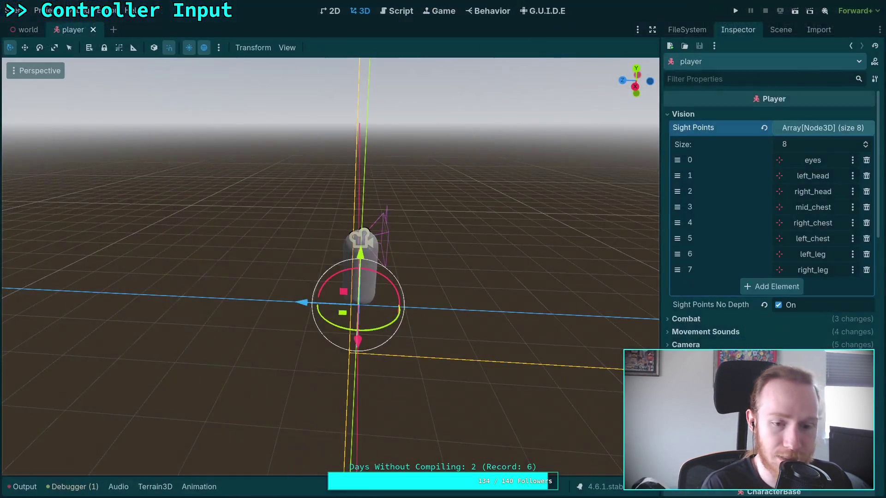
# Revert Aim Move Speed, Look Aim Speed, Look Aim Time and Look Aim Return Time to defaults
pyautogui.click(811, 128)
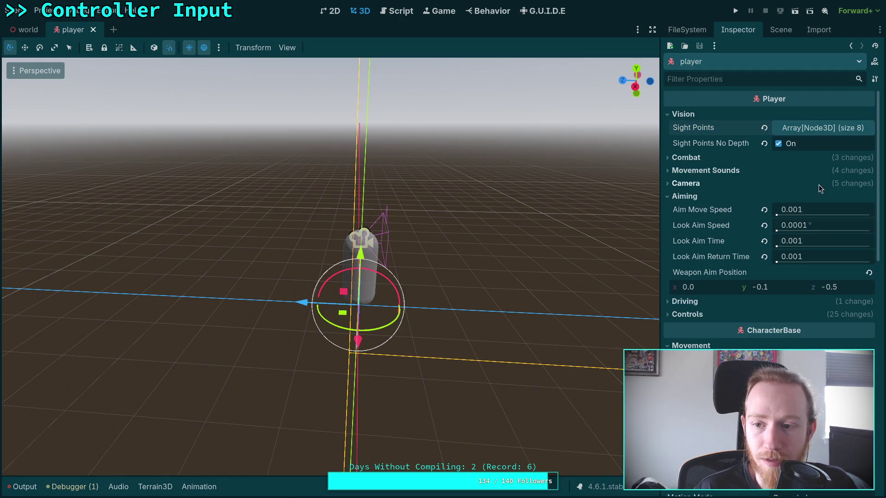
pyautogui.click(724, 158)
pyautogui.click(693, 158)
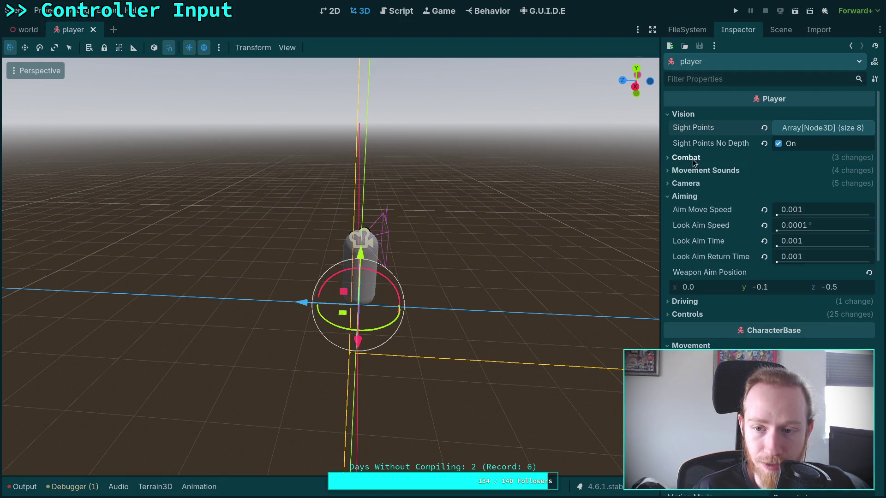
pyautogui.click(764, 209)
pyautogui.click(763, 225)
pyautogui.click(764, 241)
pyautogui.click(764, 257)
# Save the player scene and run git diff on character/player/player.gd
pyautogui.hotkey('ctrl', 's')
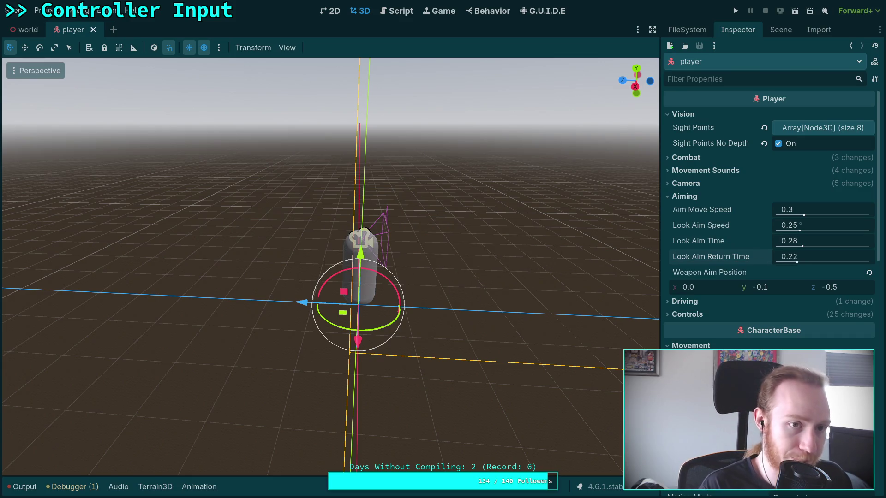
pyautogui.write('git diff character/player/player.gd')
pyautogui.press('Return')
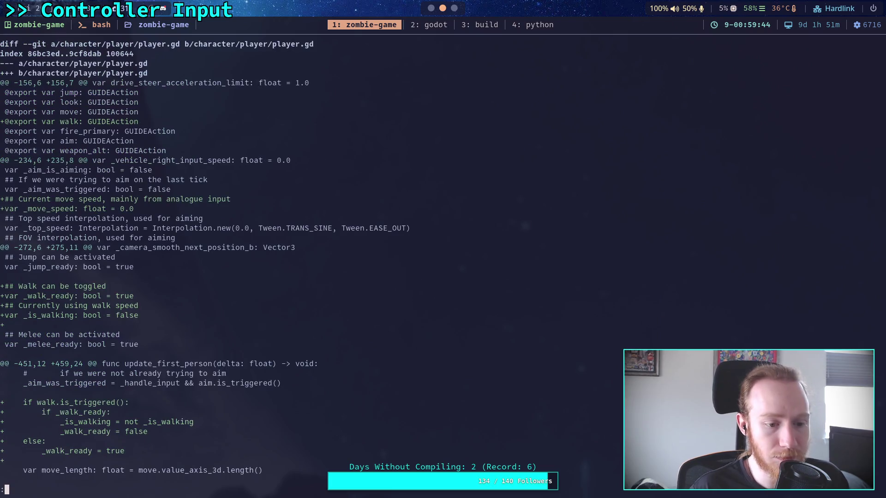
# Quit the player.gd diff and run git diff on character/player/player.tscn
pyautogui.press('space')
pyautogui.write('qgit diff character/C')
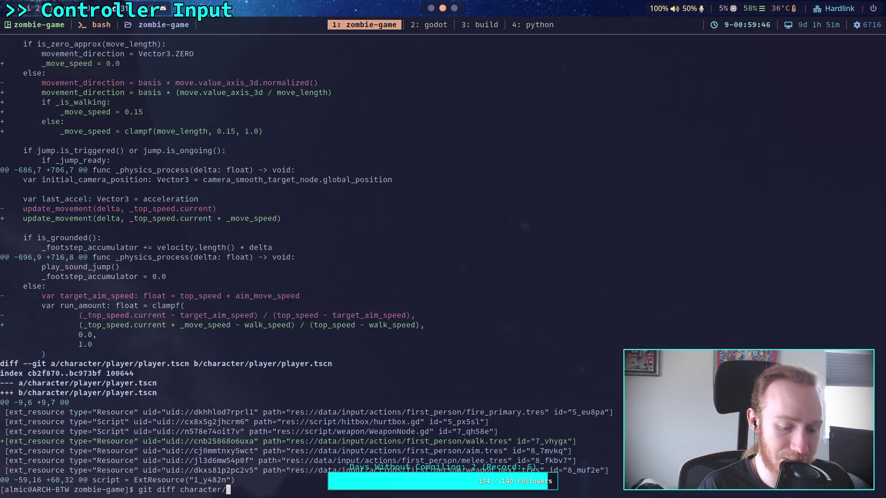
pyautogui.press('BackSpace')
pyautogui.write('p/y')
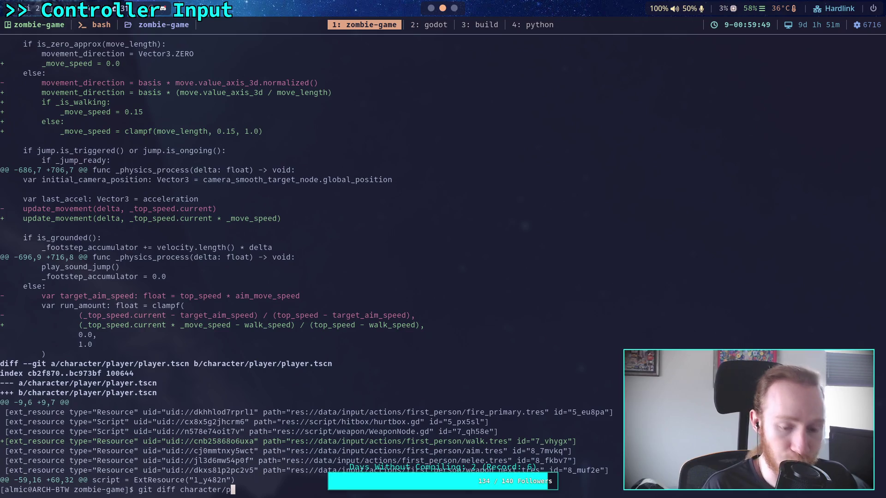
pyautogui.press('BackSpace')
pyautogui.press('BackSpace')
pyautogui.press('Tab')
pyautogui.write('pl')
pyautogui.press('Tab')
pyautogui.write('.t')
pyautogui.press('Tab')
pyautogui.press('Return')
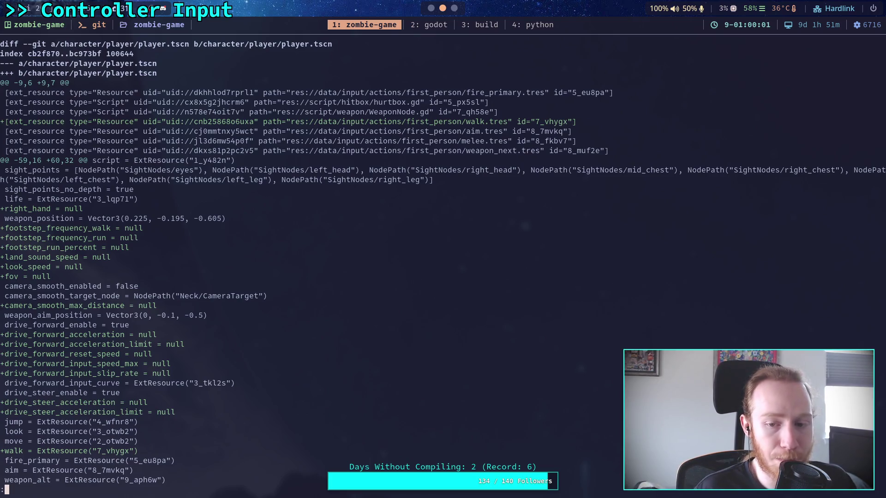
# Read to the end of the scene diff, showing walk.tres added and movement properties nulled
pyautogui.press('Down')
pyautogui.press('Down')
pyautogui.press('Down')
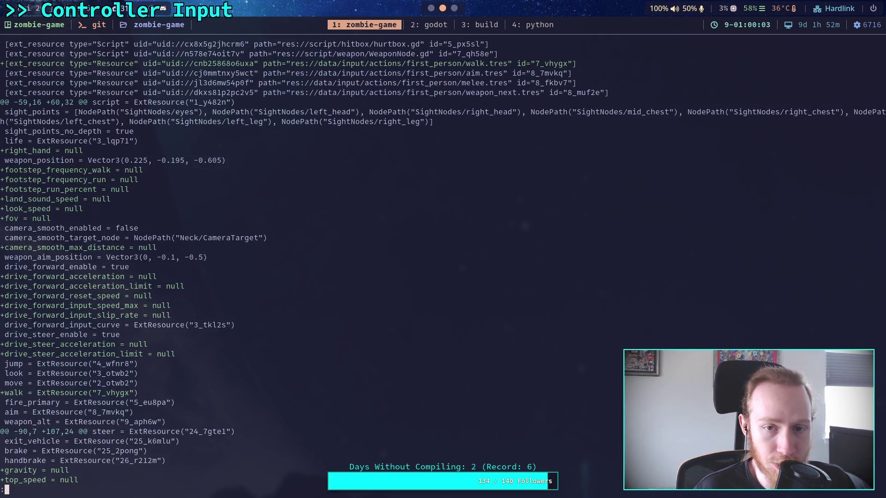
pyautogui.press('Down')
pyautogui.press('Down')
pyautogui.press('Down')
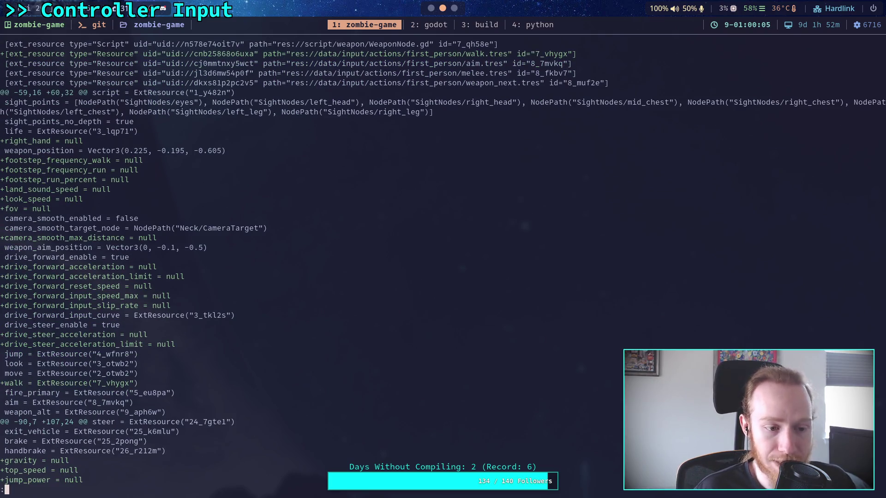
pyautogui.press('Down')
pyautogui.press('Down')
pyautogui.press('Down')
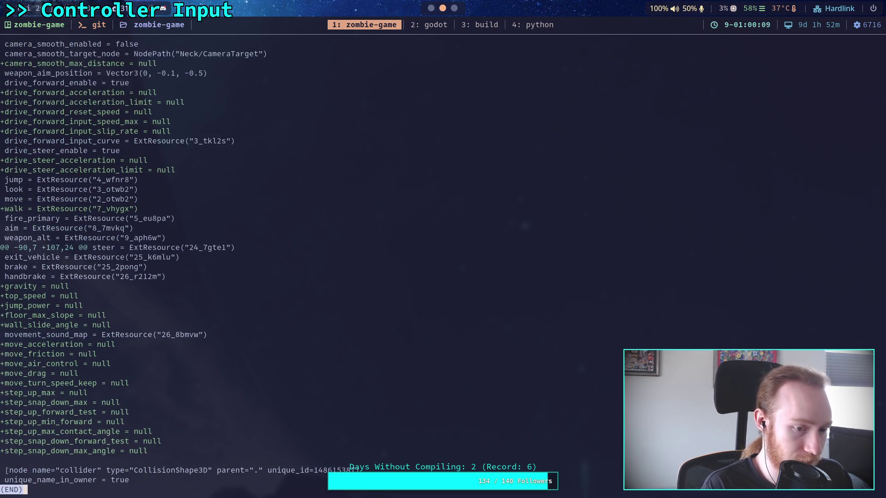
# In Godot, revert all seven Stepping values, including Snap Down Max Angle, to their defaults
pyautogui.press('super+2')
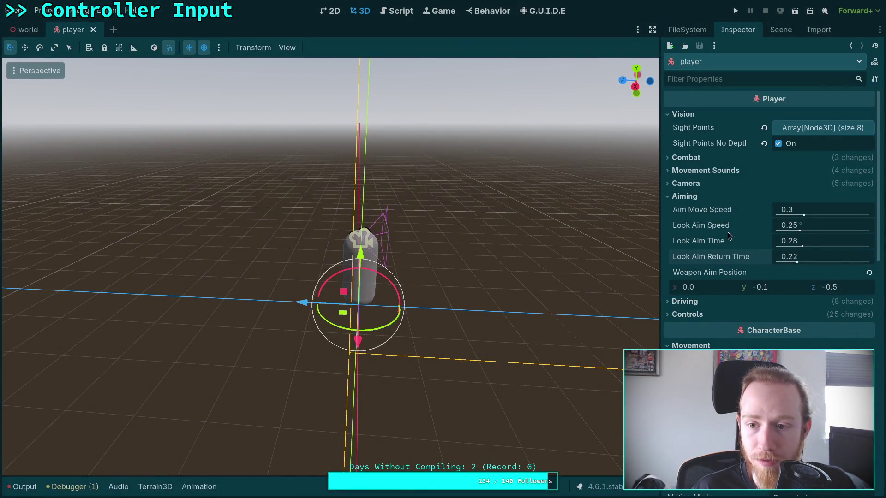
pyautogui.scroll(-3, 683, 186)
pyautogui.scroll(-2, 685, 185)
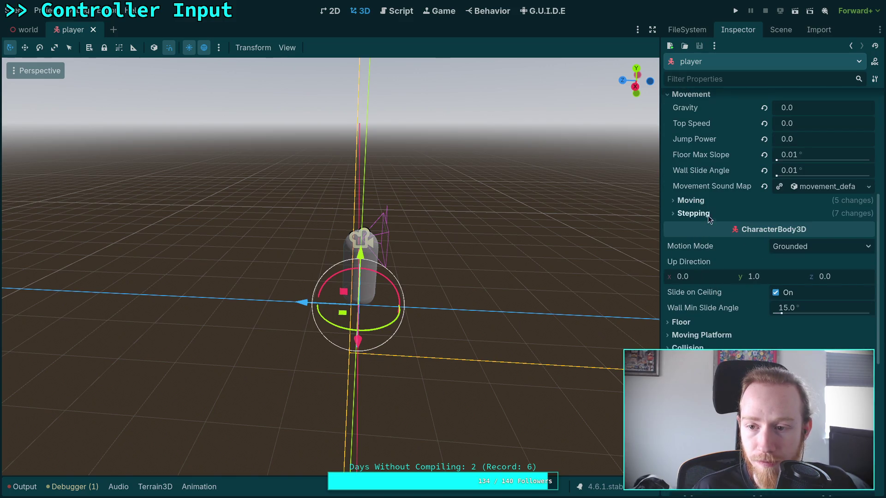
pyautogui.click(708, 213)
pyautogui.click(767, 226)
pyautogui.click(767, 242)
pyautogui.click(767, 258)
pyautogui.click(767, 273)
pyautogui.click(767, 289)
pyautogui.click(766, 304)
pyautogui.click(767, 321)
# Revert the Moving values: Drag to default, Air Control to 0.25, Friction to 15.0
pyautogui.click(674, 201)
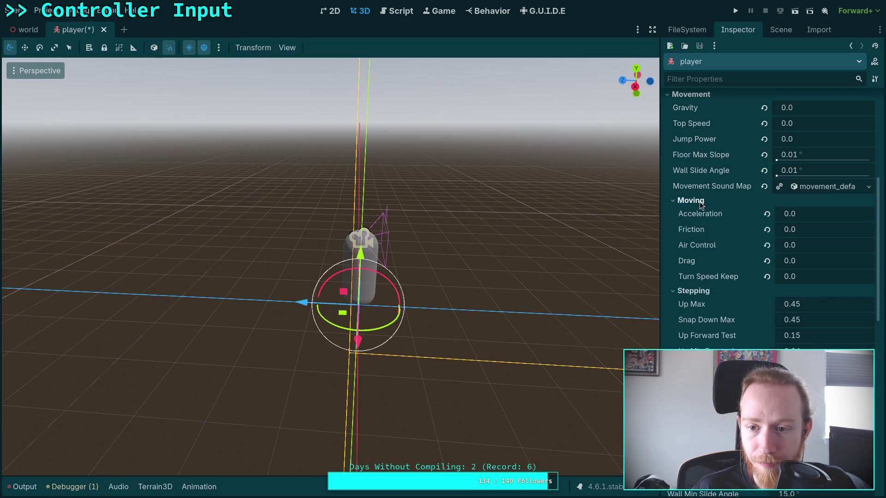
pyautogui.click(767, 260)
pyautogui.click(767, 245)
pyautogui.click(766, 229)
# Revert Wall Slide Angle 4.0, Floor Max Slope 60.0, Jump Power 5.0, Top Speed 4.8, Gravity 9.81, and save
pyautogui.scroll(3, 768, 215)
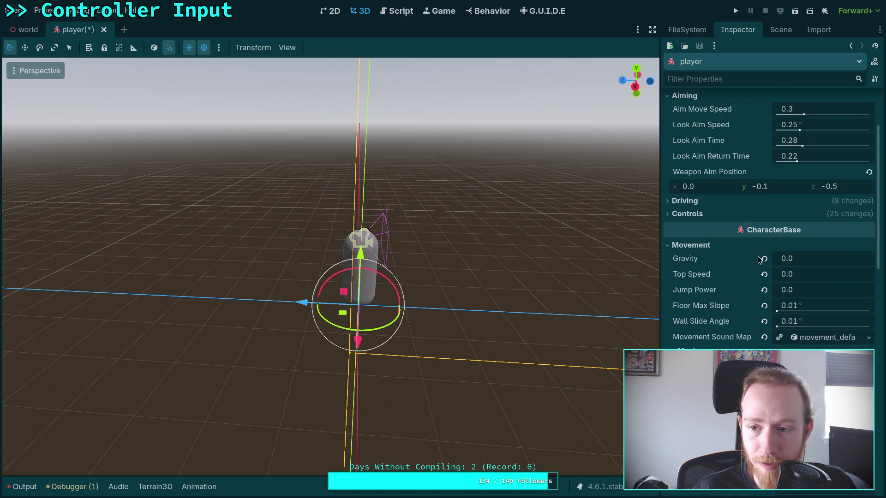
pyautogui.click(767, 320)
pyautogui.click(766, 305)
pyautogui.click(766, 289)
pyautogui.click(766, 274)
pyautogui.click(766, 258)
pyautogui.hotkey('ctrl', 's')
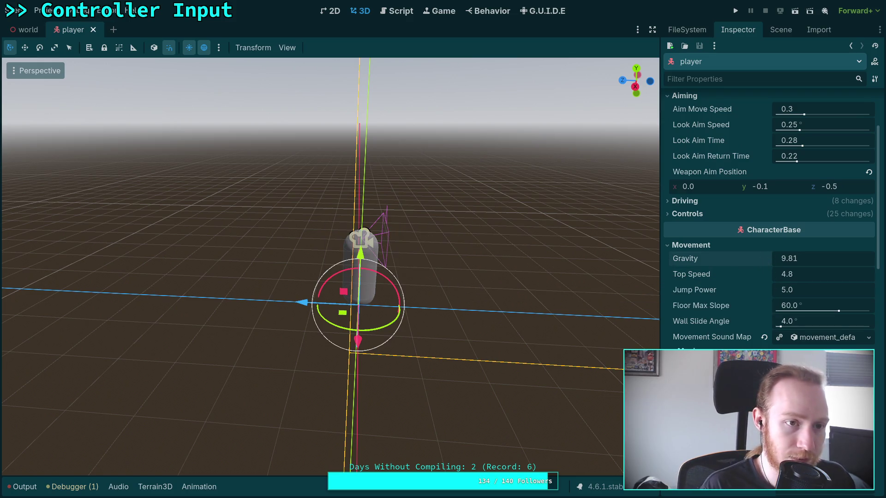
pyautogui.press('super+1')
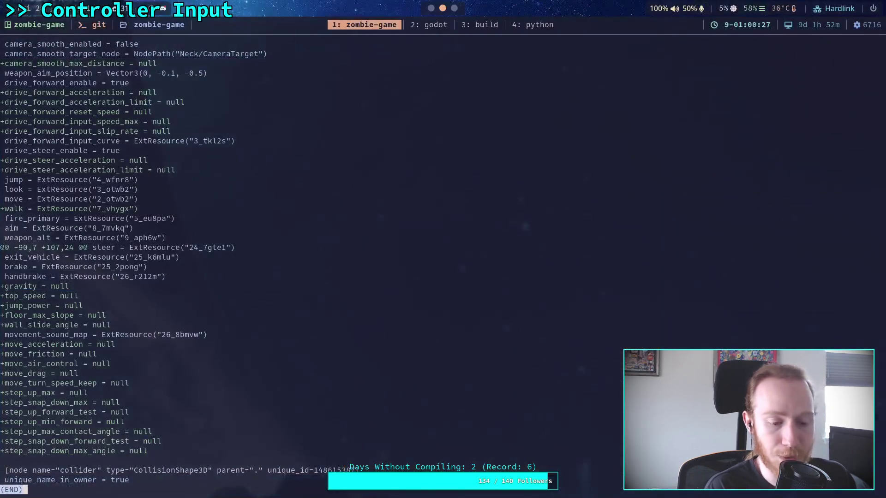
# Re-run the player.tscn diff, quit it and clear the terminal prompt
pyautogui.press('Return')
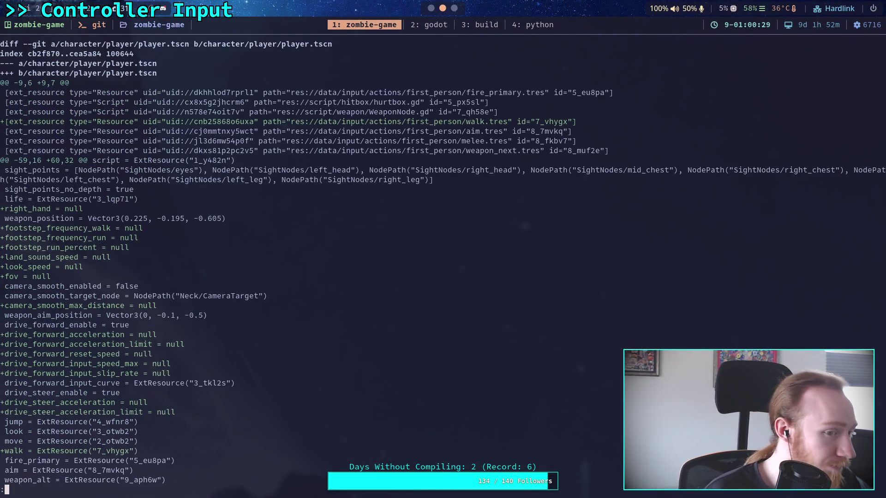
pyautogui.press('q')
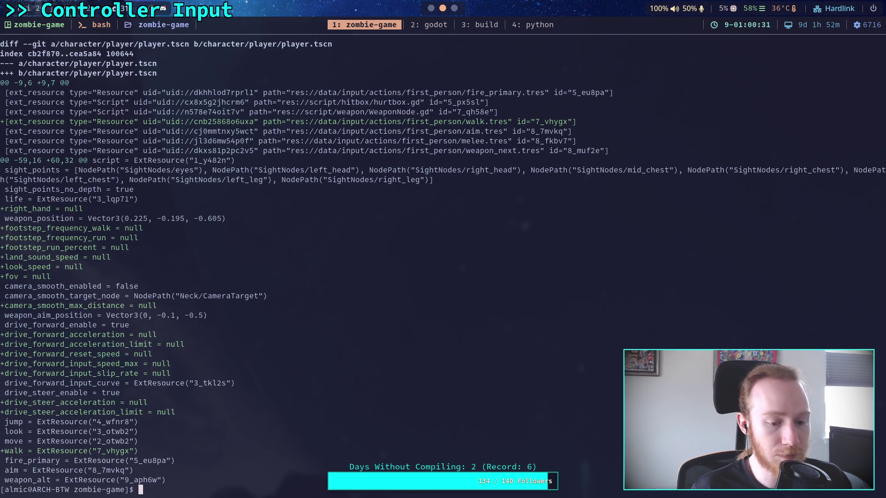
pyautogui.press('Up')
pyautogui.hotkey('ctrl', 'u')
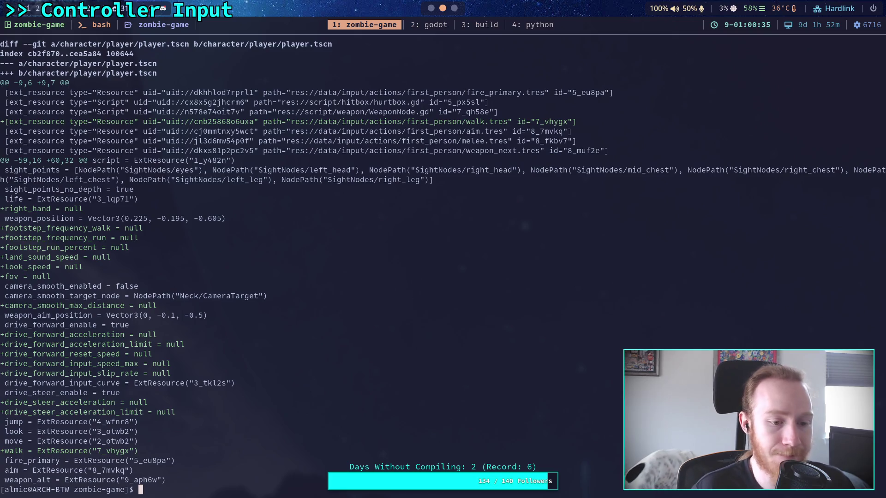
pyautogui.press('super+2')
# Collapse Movement and expand the Driving group's Forward and Steering sections
pyautogui.click(710, 245)
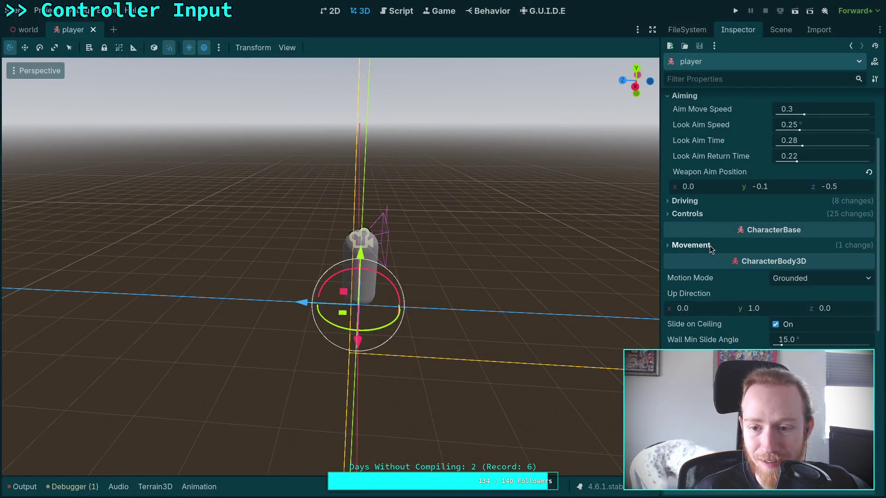
pyautogui.click(704, 218)
pyautogui.click(704, 219)
pyautogui.click(689, 201)
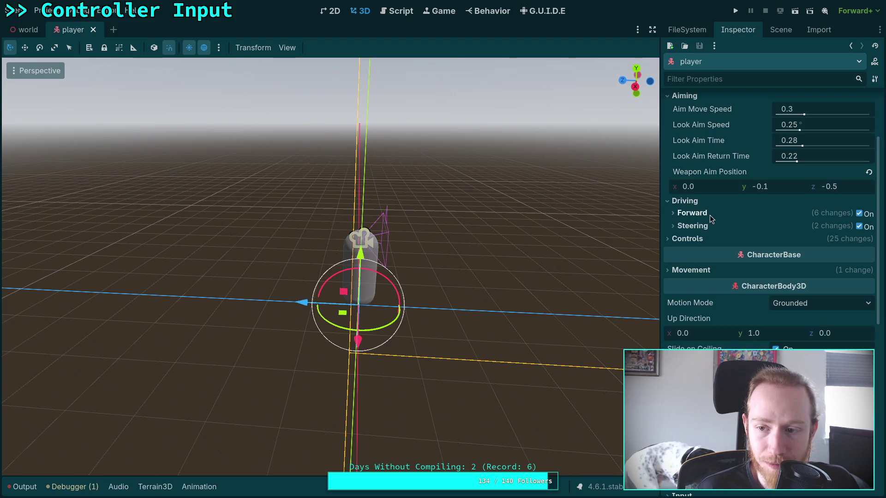
pyautogui.click(692, 225)
pyautogui.click(691, 212)
# Revert Steering Acceleration 2.5, Slip Rate 5, Speed Max 80, Reset Speed 2.0, Limit 1.0, Acceleration 0.5; save
pyautogui.click(767, 347)
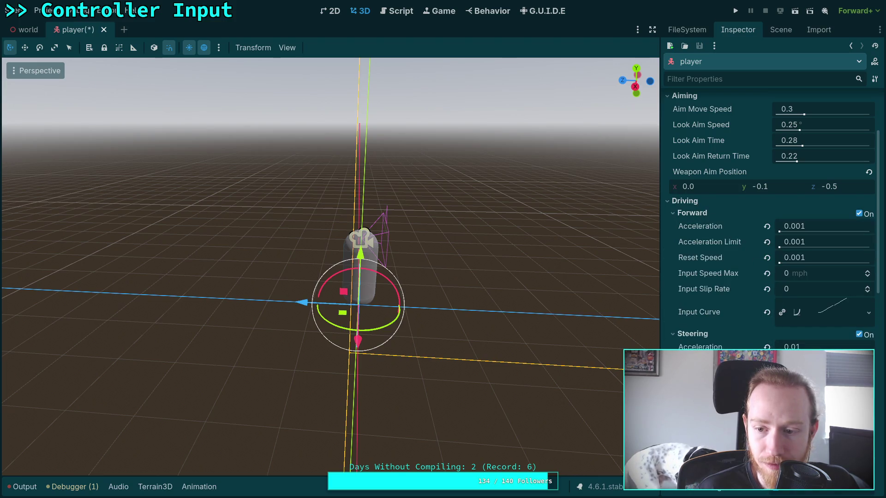
pyautogui.click(767, 289)
pyautogui.click(767, 273)
pyautogui.click(767, 258)
pyautogui.click(766, 242)
pyautogui.click(767, 226)
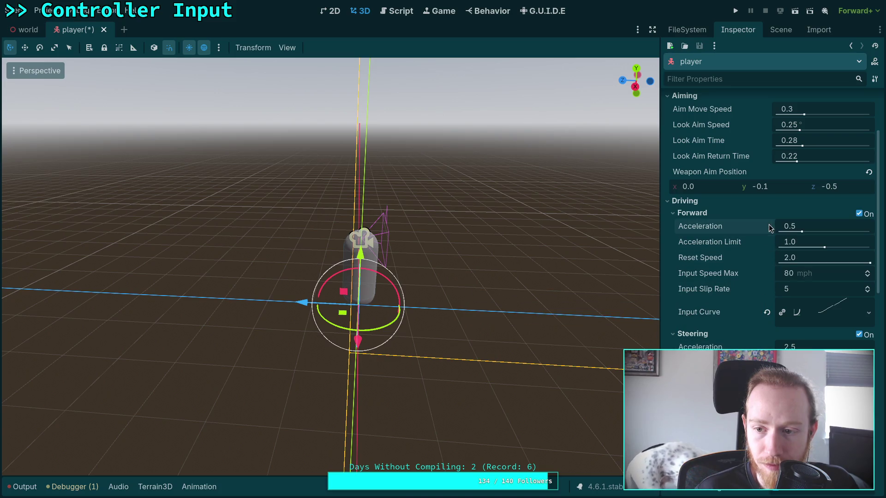
pyautogui.hotkey('ctrl', 's')
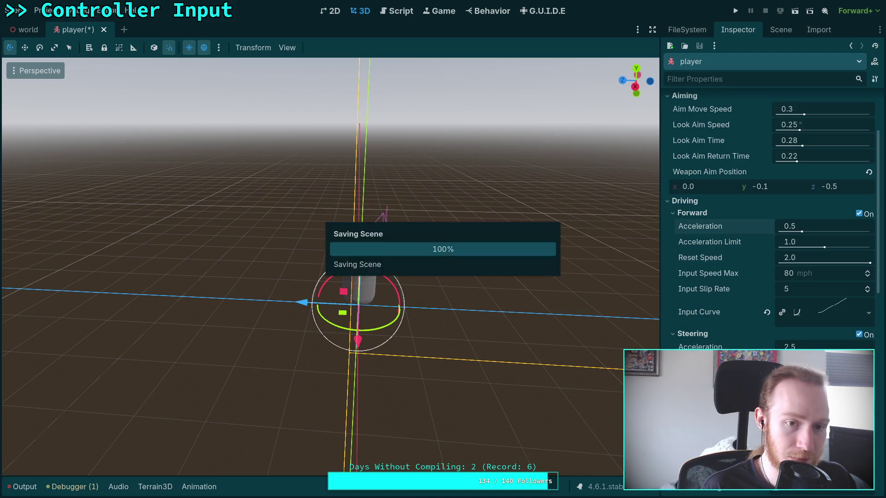
# Re-run the player.tscn git diff in the terminal to check the Driving changes
pyautogui.press('super+1')
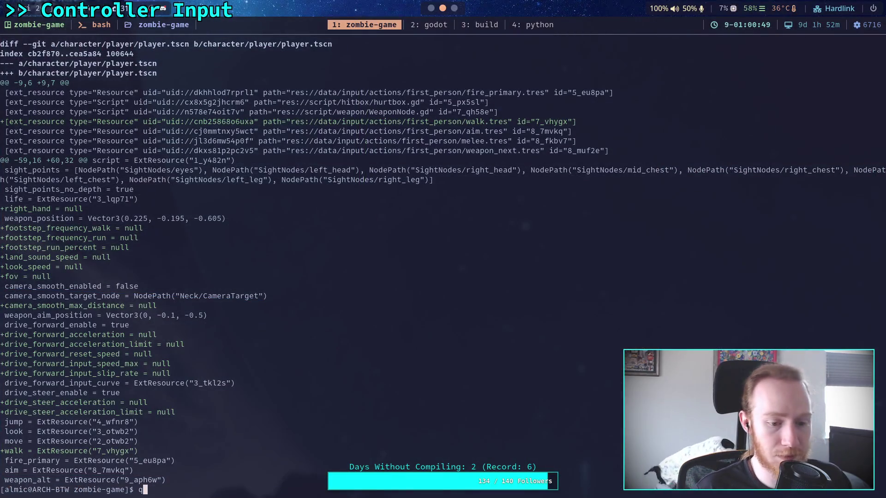
pyautogui.press('Up')
pyautogui.press('Return')
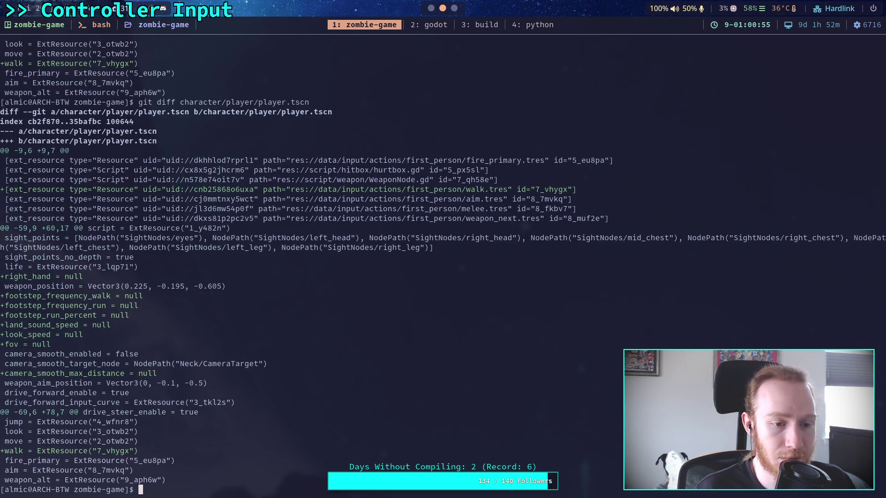
pyautogui.press('super+2')
# Enable Right Hand in the player's Combat properties and save the scene
pyautogui.scroll(5, 783, 251)
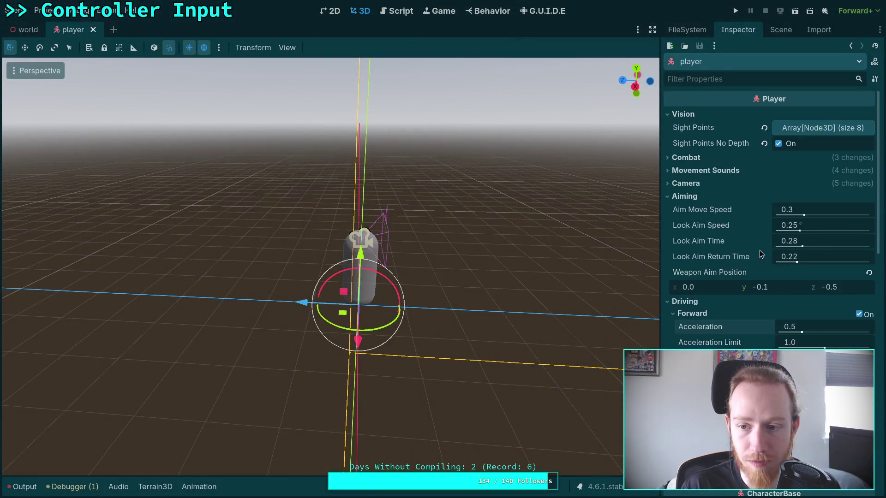
pyautogui.click(715, 158)
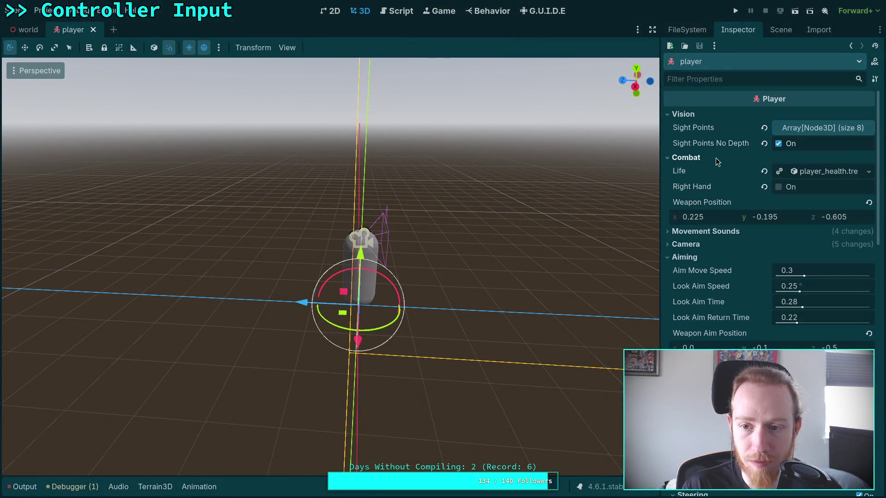
pyautogui.click(778, 187)
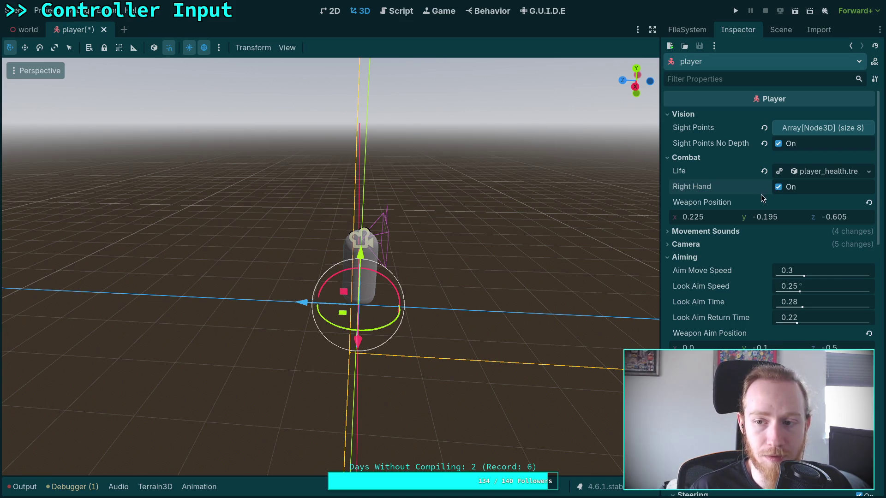
pyautogui.hotkey('ctrl', 's')
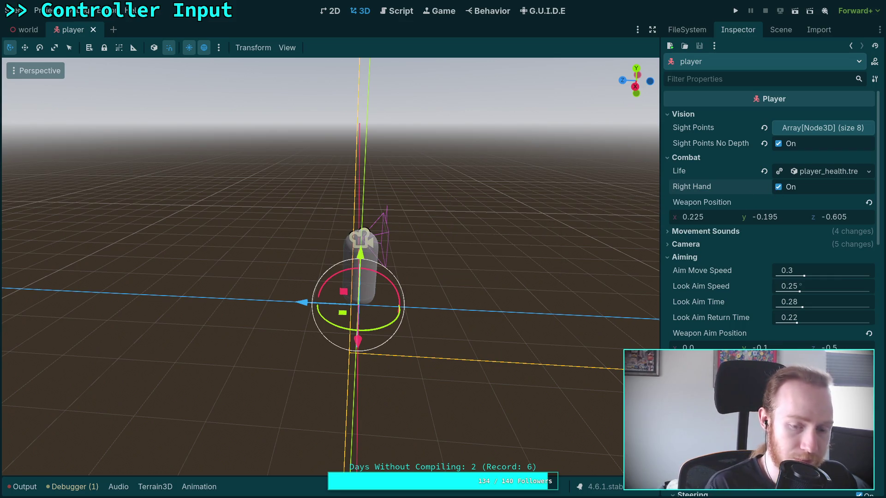
# Re-run the player.tscn git diff to confirm the Right Hand change
pyautogui.press('super+1')
pyautogui.press('Up')
pyautogui.press('Return')
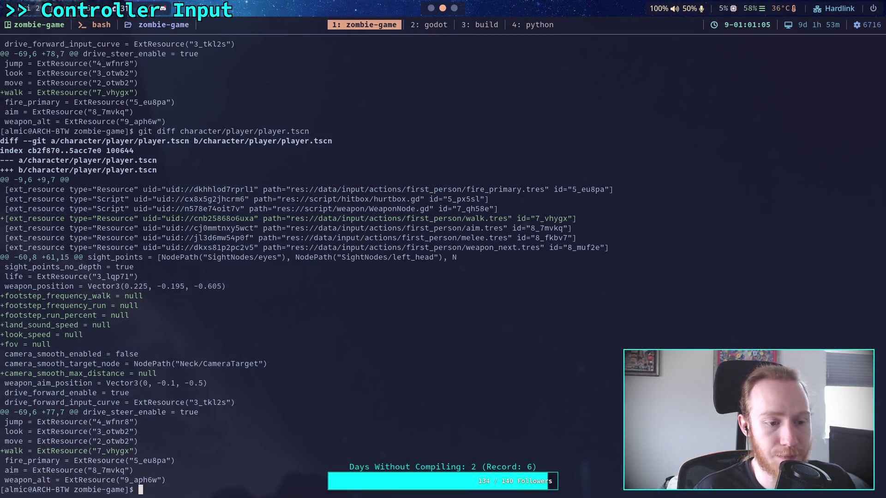
pyautogui.press('super+2')
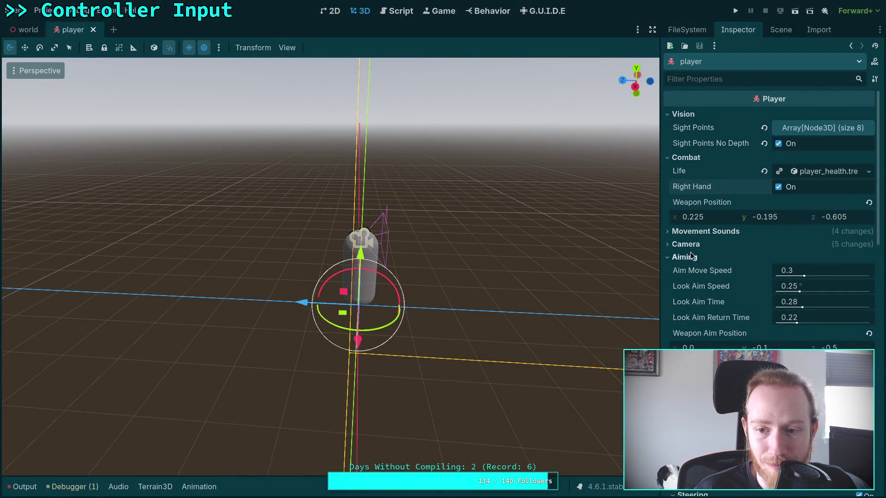
# Revert Camera Look Speed to 0.5 and FOV to 75.0, then save the scene
pyautogui.scroll(-1, 689, 269)
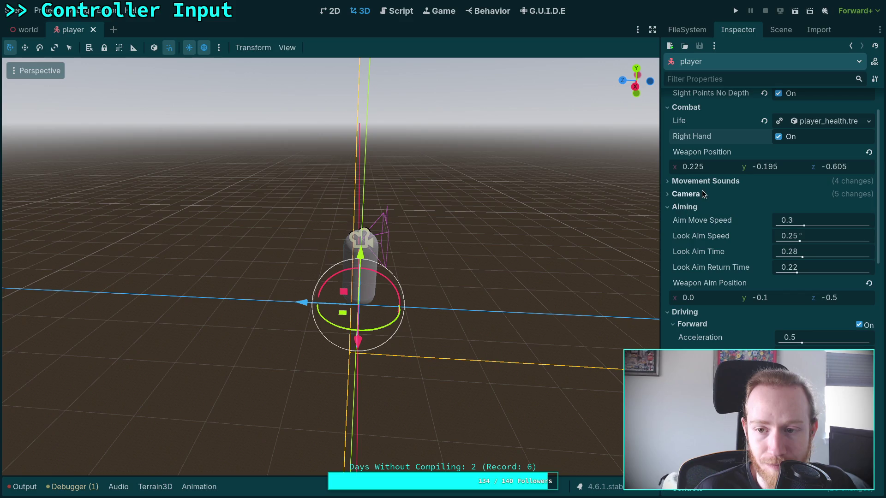
pyautogui.scroll(1, 691, 206)
pyautogui.click(711, 232)
pyautogui.click(711, 231)
pyautogui.click(702, 244)
pyautogui.click(763, 258)
pyautogui.click(764, 273)
pyautogui.hotkey('ctrl', 's')
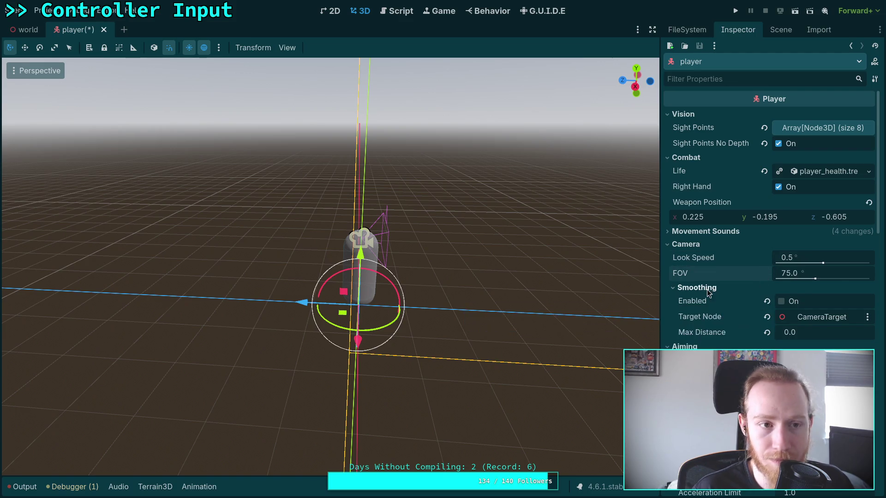
# Re-run the player.tscn git diff to verify the Camera values dropped out
pyautogui.press('super+1')
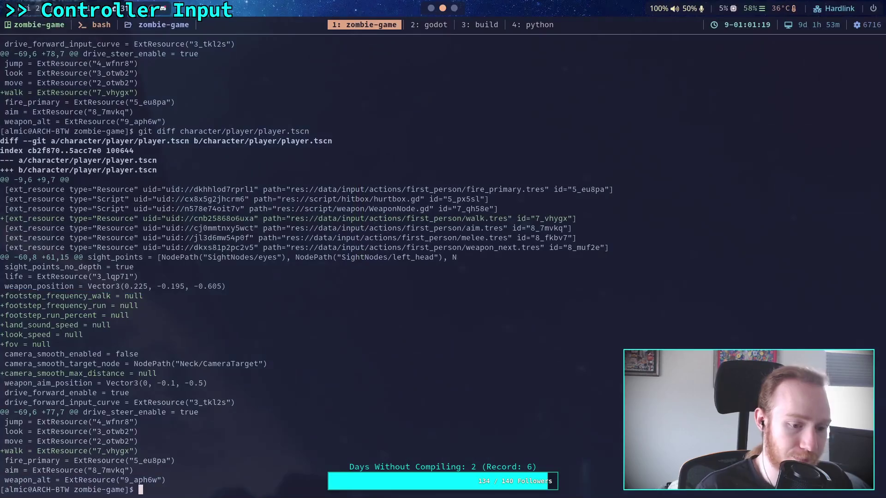
pyautogui.press('Up')
pyautogui.press('Return')
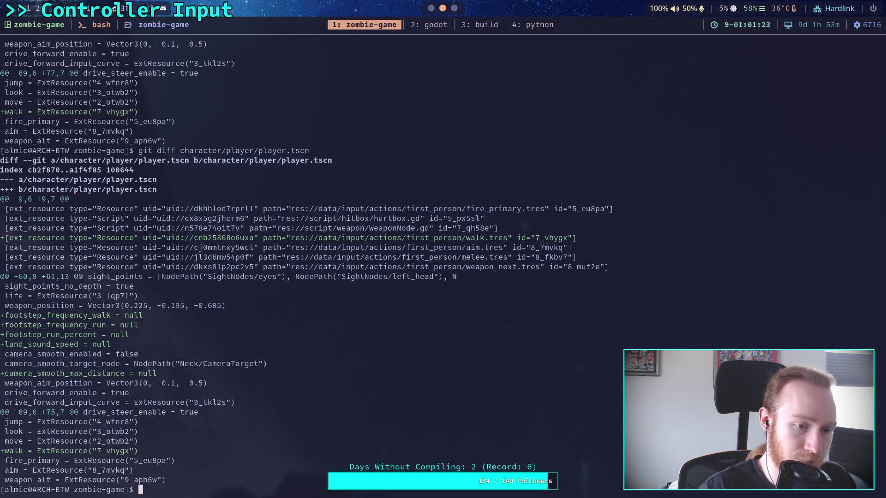
pyautogui.press('super+2')
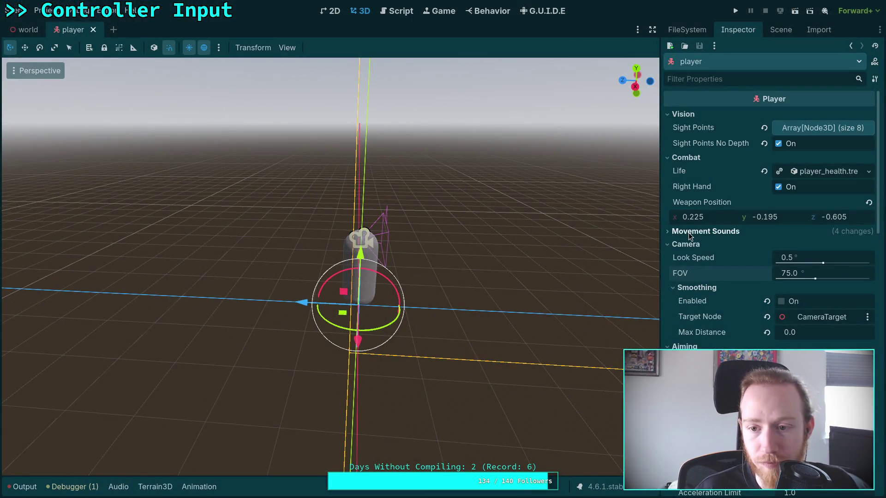
# Revert Footstep Frequency Walk 0.62, Frequency Run 1.4 and Run Percent 0.7, then save
pyautogui.click(688, 231)
pyautogui.click(764, 276)
pyautogui.click(764, 260)
pyautogui.click(763, 245)
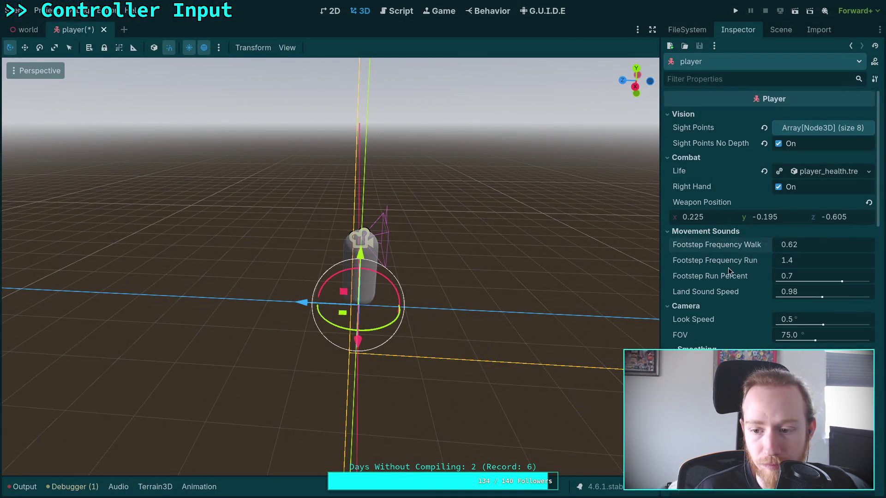
pyautogui.scroll(-2, 765, 276)
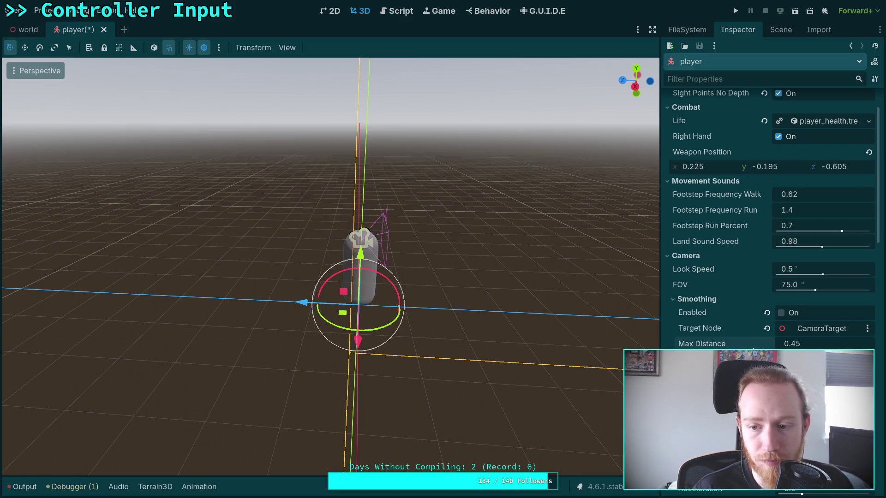
pyautogui.hotkey('ctrl', 's')
# Re-run the player.tscn git diff in the terminal to check the remaining changes
pyautogui.press('super+1')
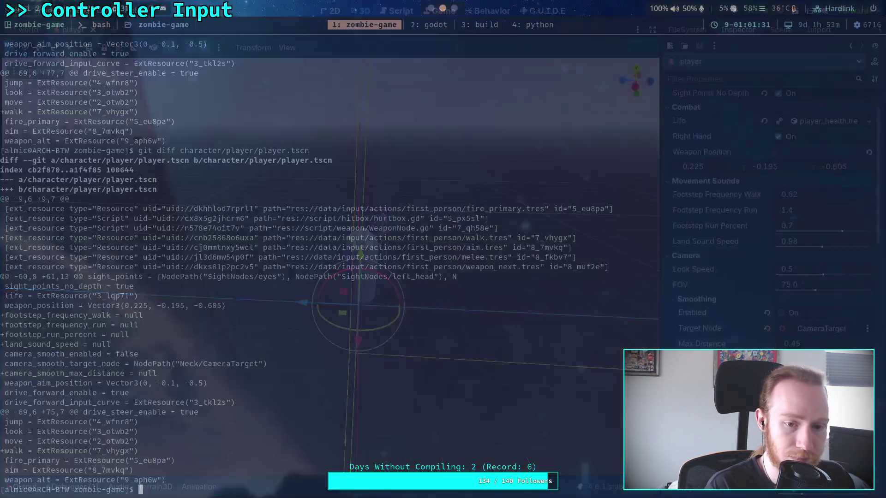
pyautogui.press('Up')
pyautogui.press('Return')
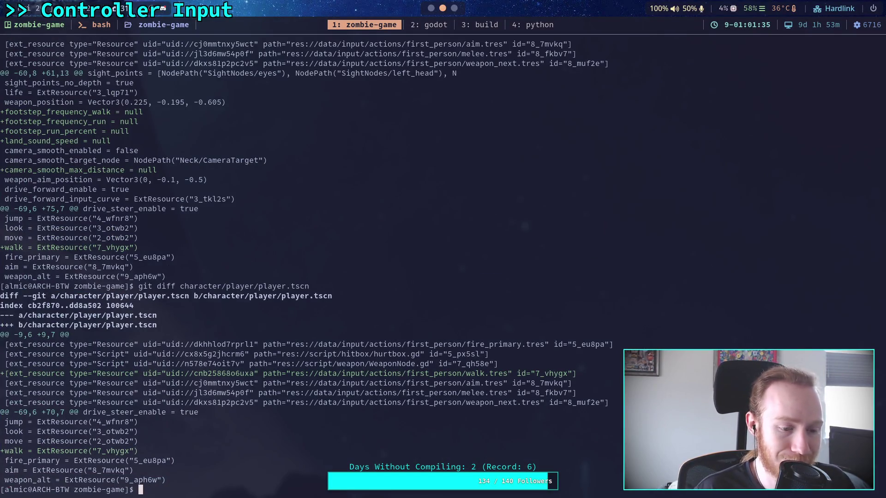
pyautogui.press('super+2')
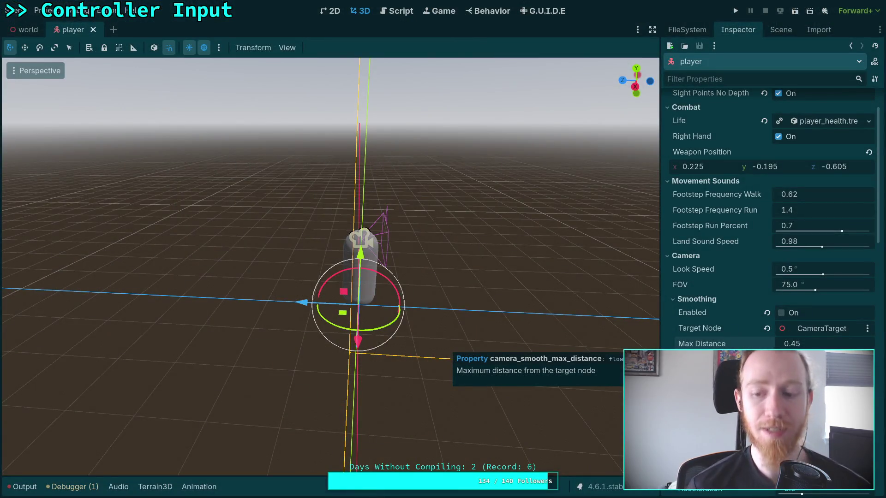
# Collapse the Camera, Movement Sounds, Aiming and Driving groups and open player.gd in the script editor
pyautogui.scroll(2, 687, 305)
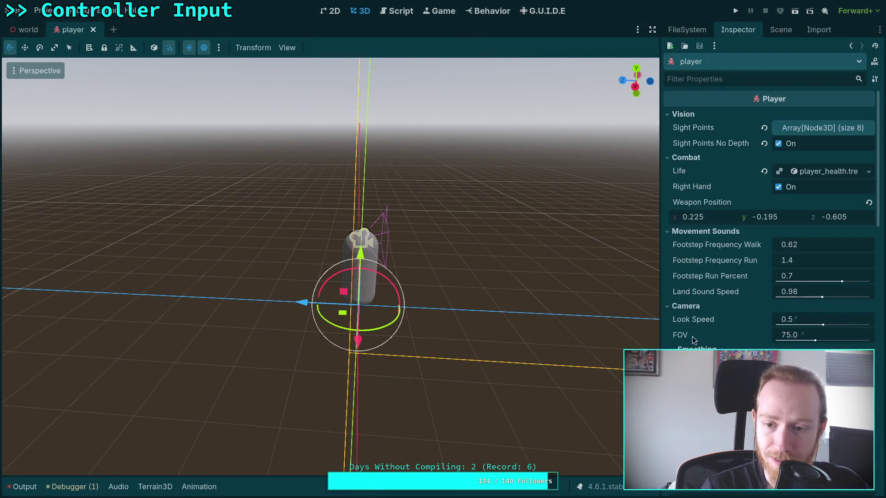
pyautogui.click(687, 307)
pyautogui.click(685, 231)
pyautogui.click(685, 257)
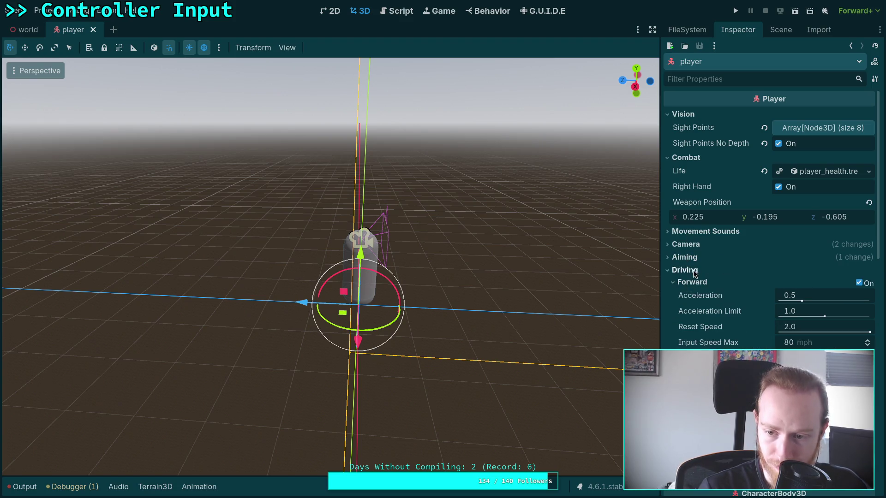
pyautogui.click(684, 271)
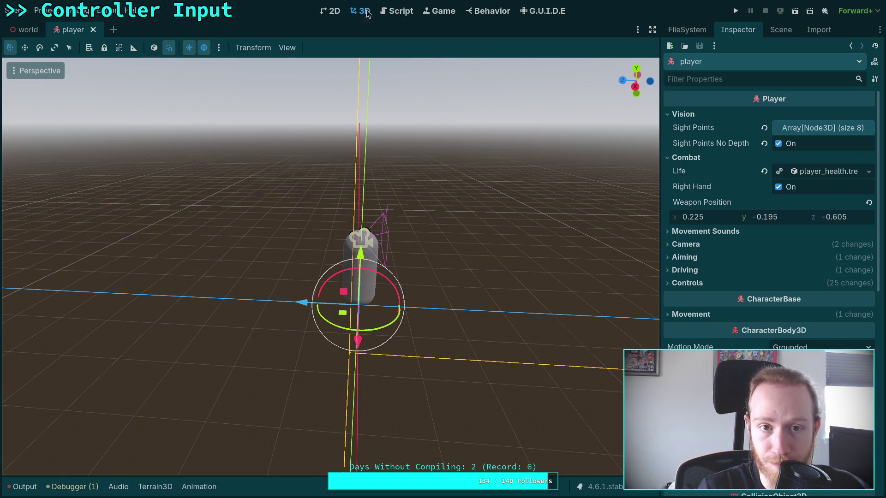
pyautogui.click(395, 12)
pyautogui.moveTo(401, 454); pyautogui.dragTo(256, 430)
pyautogui.click(296, 367)
pyautogui.scroll(-7, 323, 323)
pyautogui.scroll(7, 400, 245)
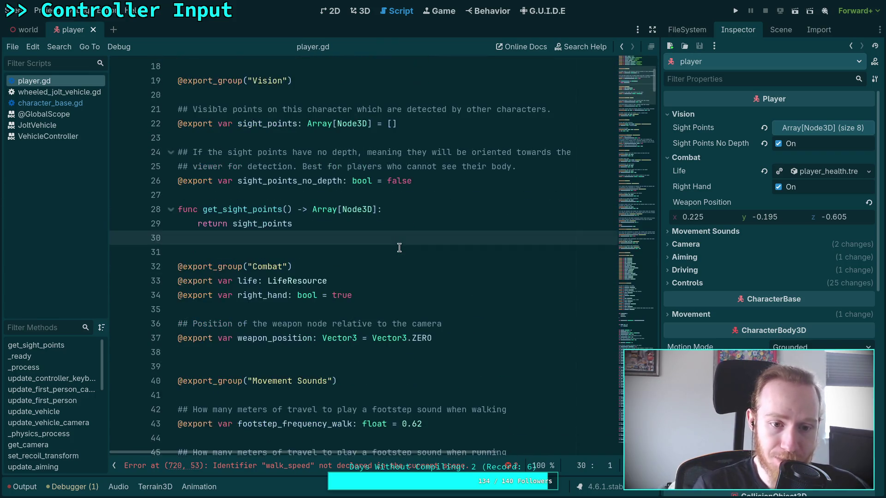
pyautogui.scroll(3, 400, 245)
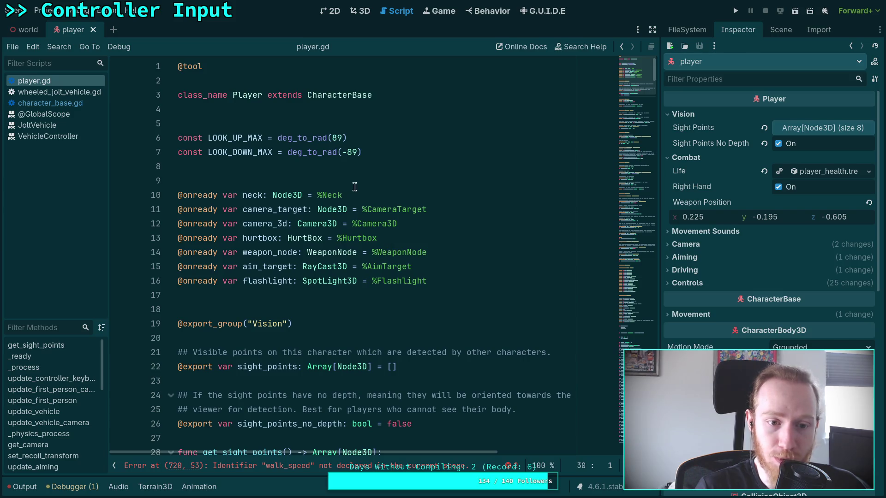
pyautogui.click(406, 307)
pyautogui.press('Return')
pyautogui.press('Return')
pyautogui.press('Up')
pyautogui.press('Up')
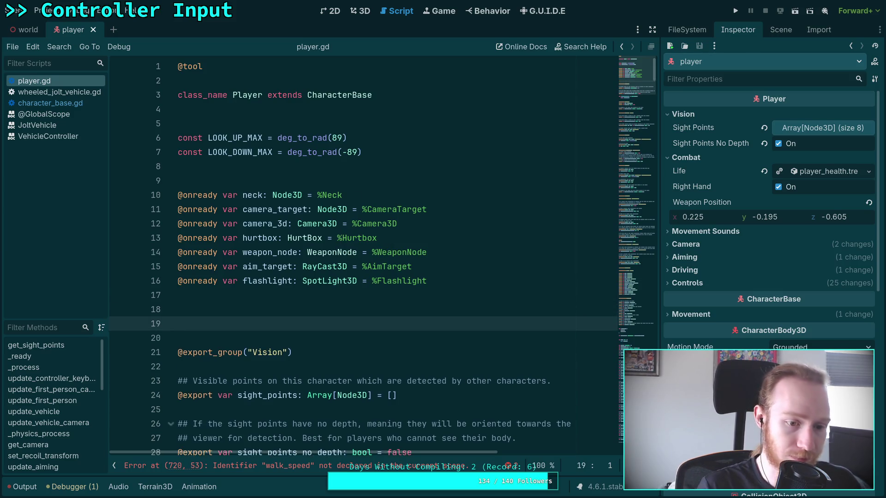
pyautogui.press('Return')
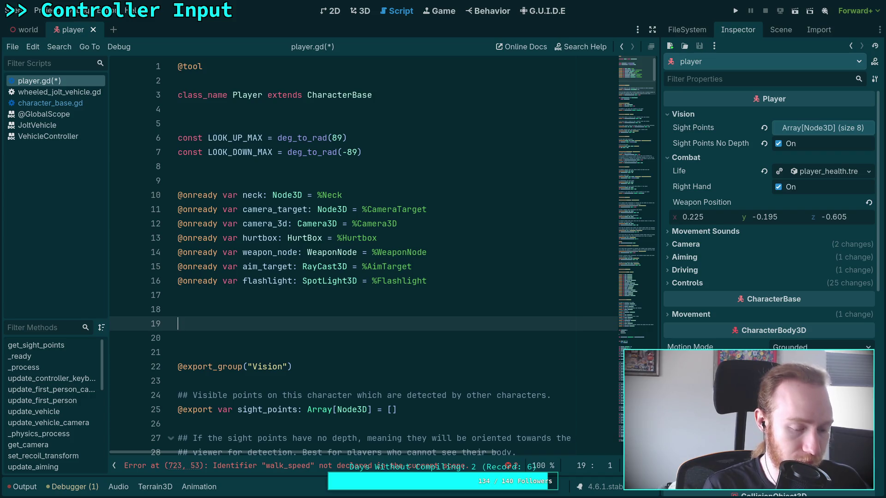
pyautogui.write('@export_group("')
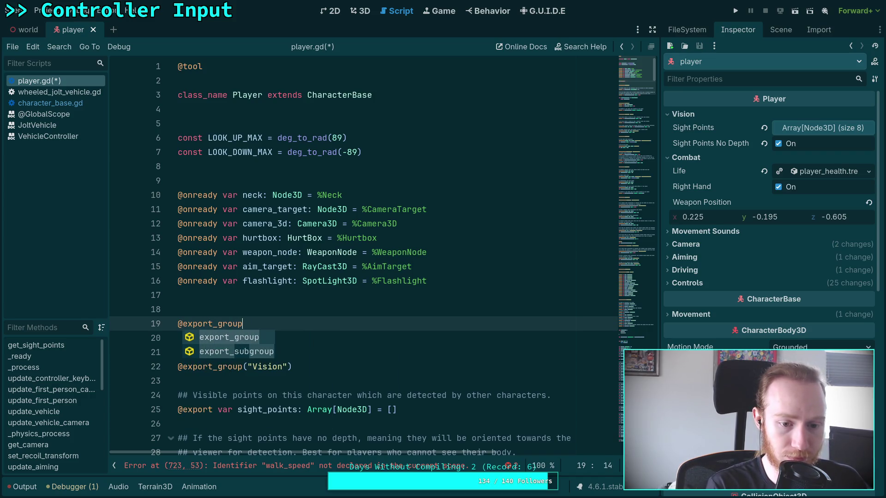
pyautogui.write('Movement"')
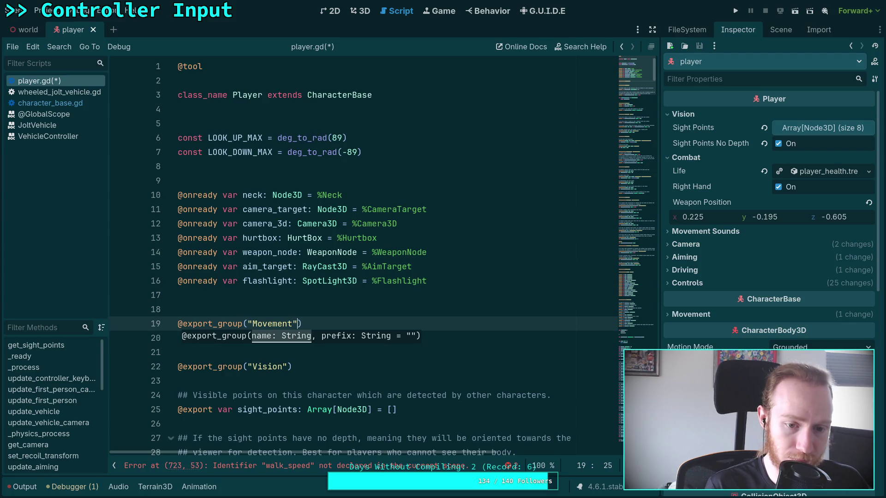
pyautogui.press('Return')
pyautogui.press('Return')
pyautogui.write('@export var w')
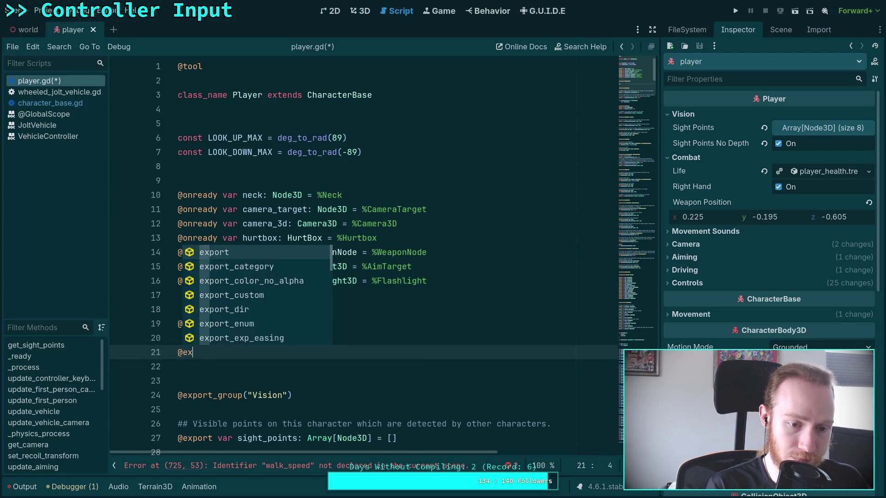
pyautogui.write('alk_speed:')
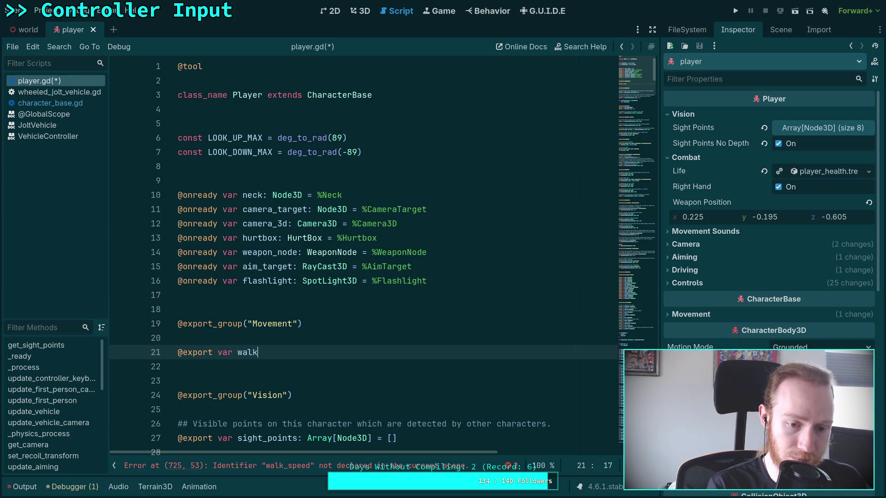
pyautogui.write(' float = ')
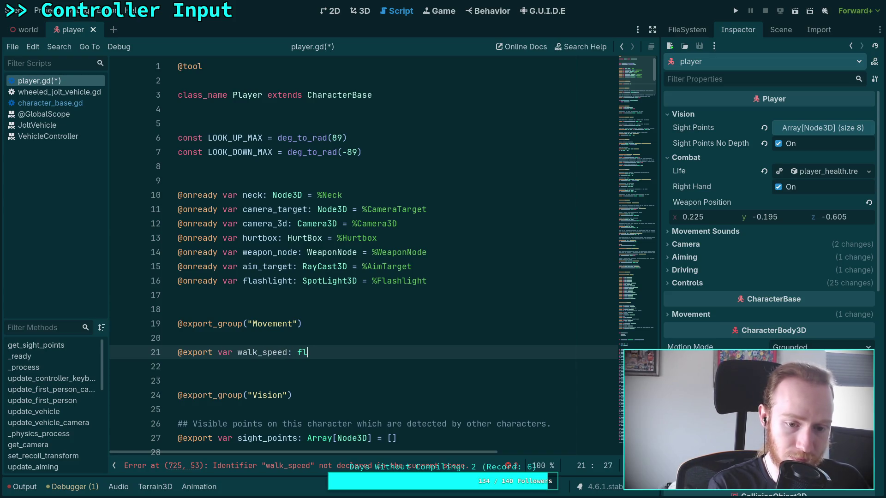
pyautogui.write('0.15')
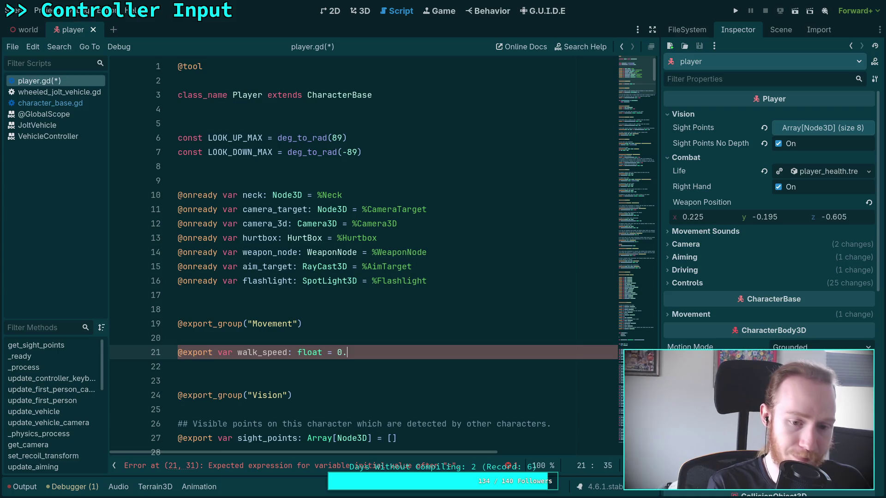
pyautogui.hotkey('ctrl', 's')
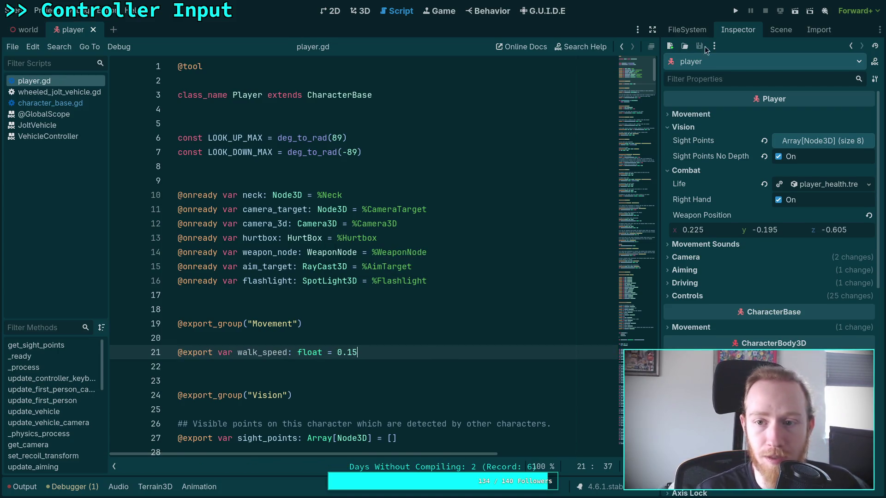
# Add the doc comment '## Speed used for walking' above walk_speed and save
pyautogui.scroll(-4, 399, 261)
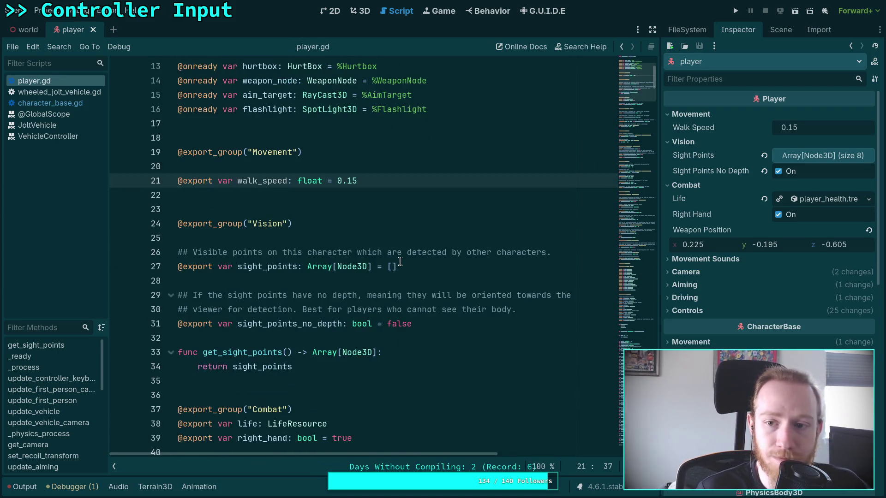
pyautogui.click(309, 169)
pyautogui.press('Return')
pyautogui.write('## R')
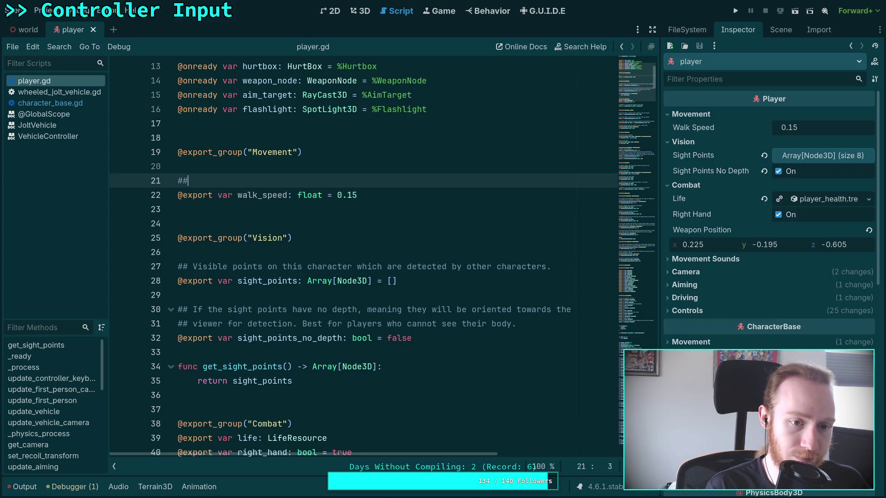
pyautogui.write('elative spe')
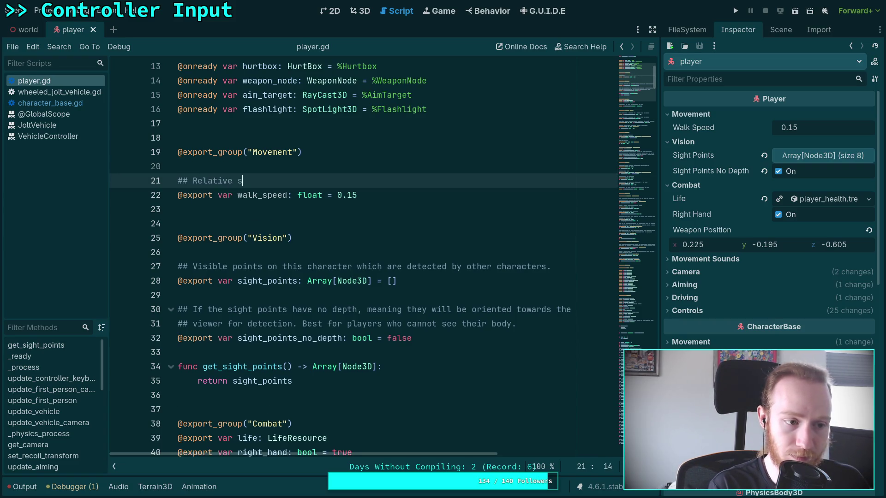
pyautogui.press('BackSpace')
pyautogui.press('BackSpace')
pyautogui.press('BackSpace')
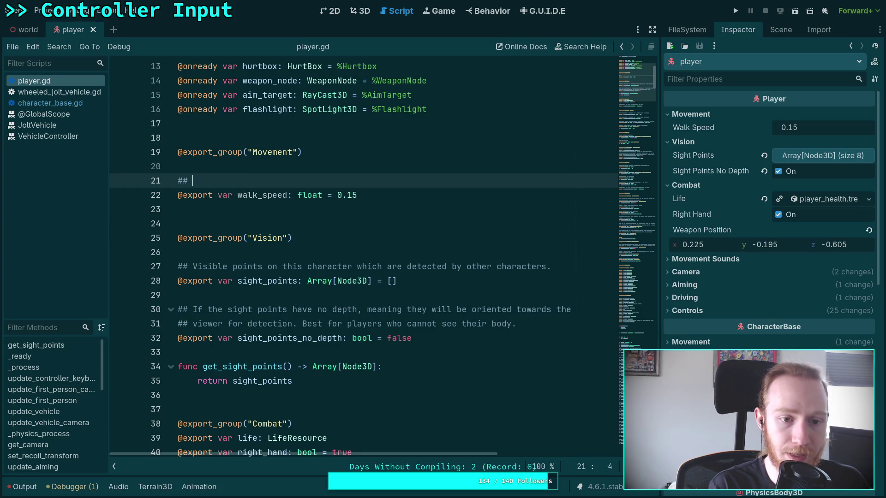
pyautogui.write('elocity u')
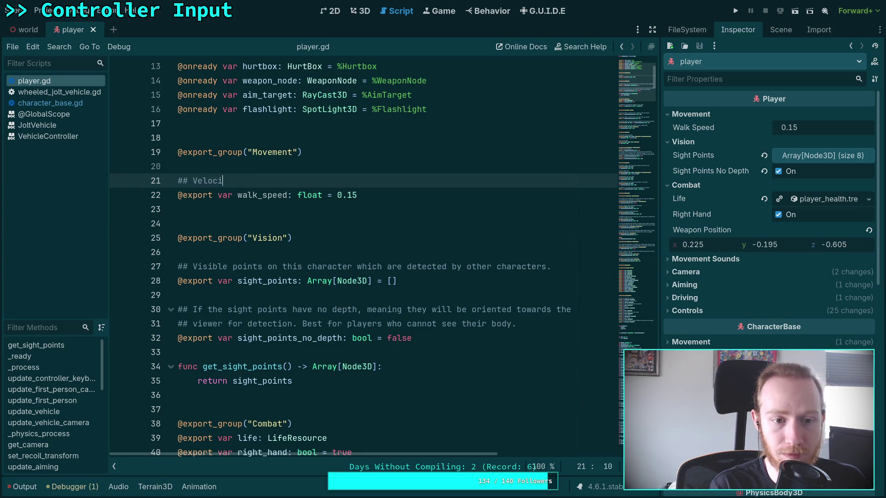
pyautogui.write('sed for walkin')
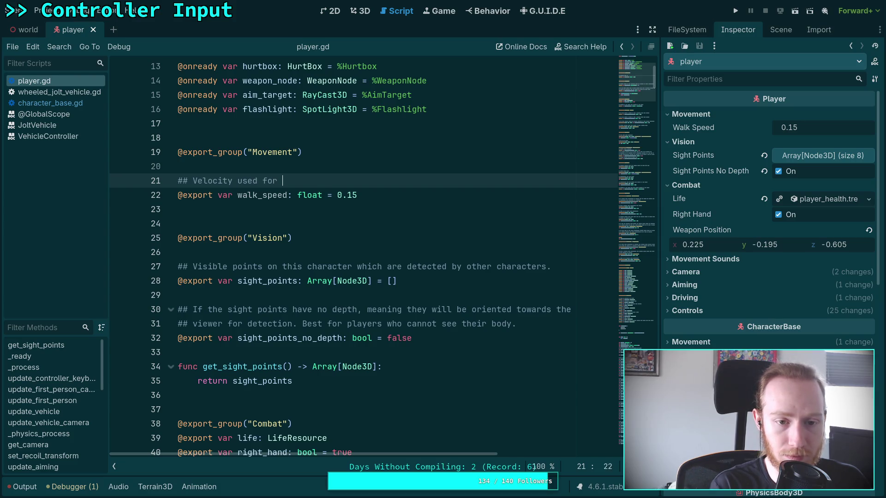
pyautogui.write('g')
pyautogui.hotkey('ctrl', 's')
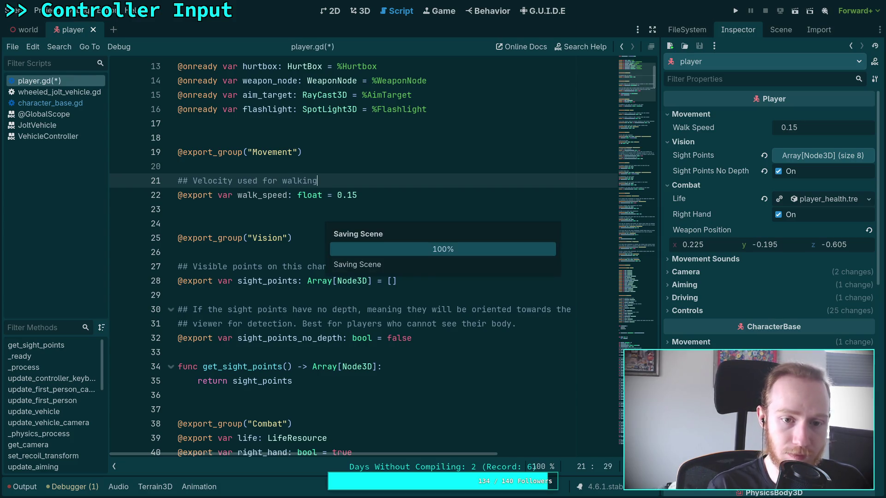
pyautogui.doubleClick(212, 181)
pyautogui.write('Speed')
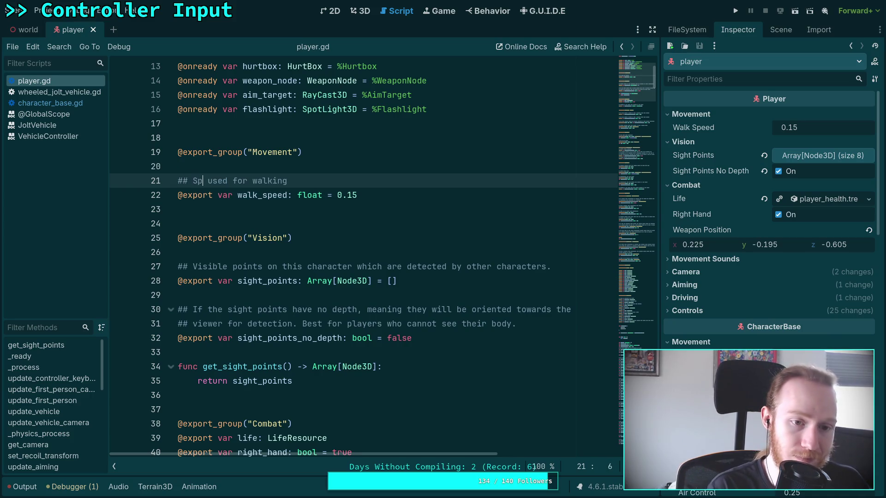
pyautogui.hotkey('ctrl', 's')
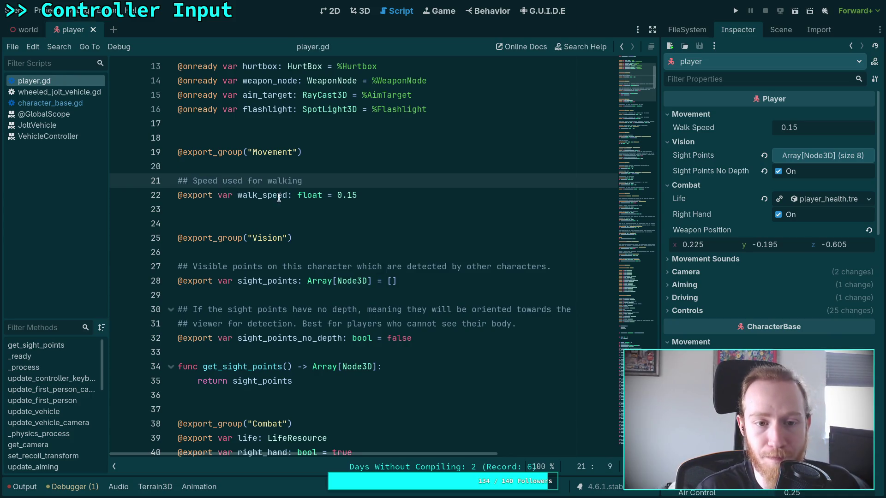
# Expand and collapse the Aiming group in the Inspector to check its values
pyautogui.scroll(-3, 627, 89)
pyautogui.moveTo(626, 89); pyautogui.dragTo(649, 226)
pyautogui.click(673, 284)
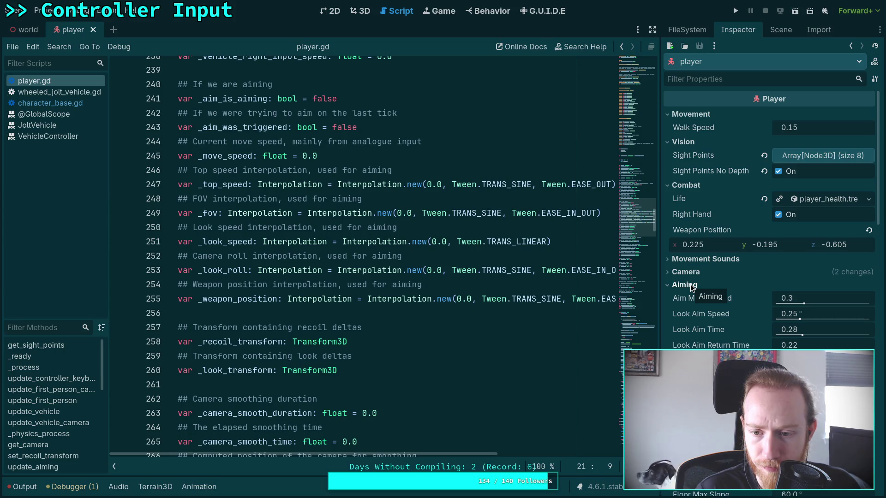
pyautogui.click(682, 282)
pyautogui.moveTo(643, 216); pyautogui.dragTo(647, 96)
# Extend the comment with ', this is also the minimum speed when moving' and save
pyautogui.scroll(4, 381, 190)
pyautogui.scroll(4, 381, 190)
pyautogui.scroll(4, 481, 214)
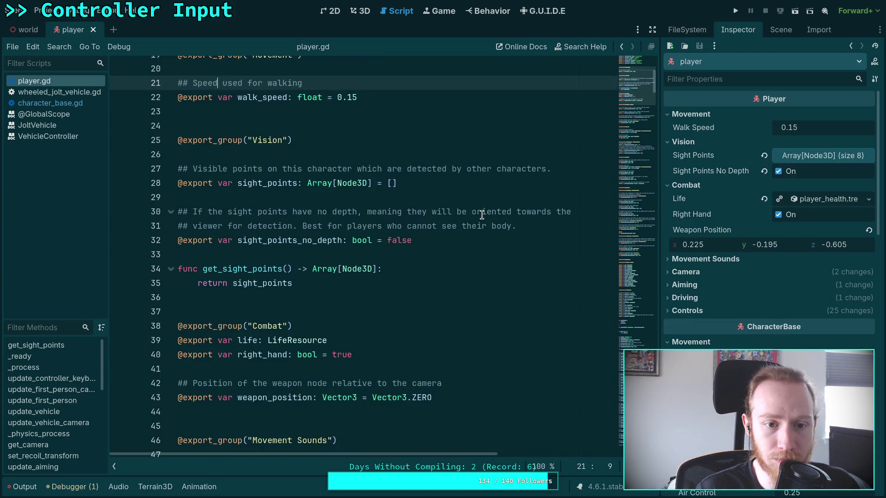
pyautogui.scroll(2, 372, 156)
pyautogui.click(371, 167)
pyautogui.write(', this is ')
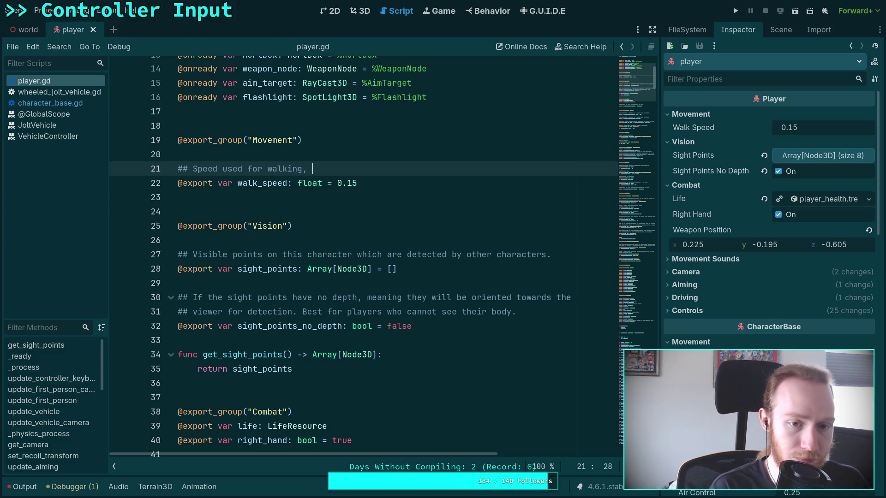
pyautogui.write('also the min')
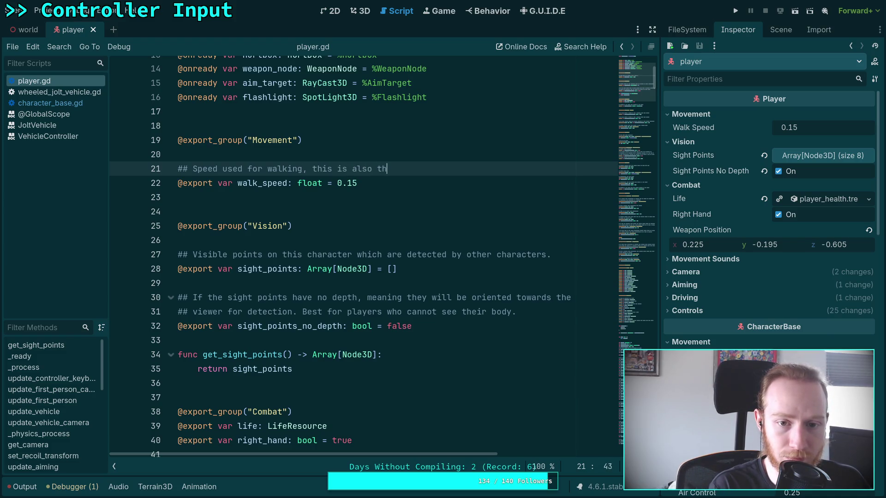
pyautogui.write('imum')
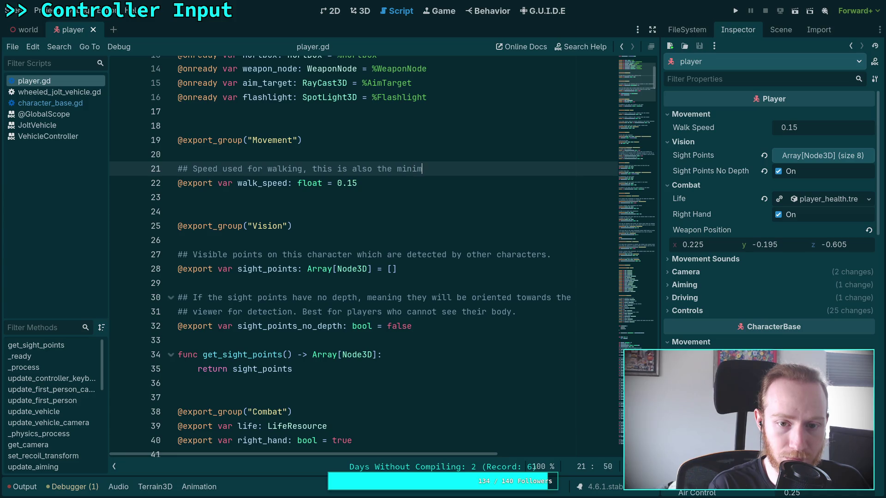
pyautogui.write(' speed whe')
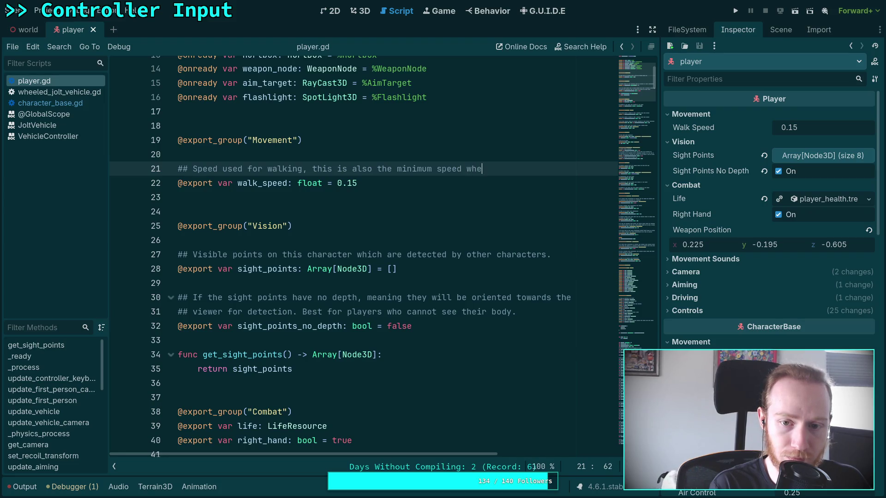
pyautogui.press('BackSpace')
pyautogui.write('n moving')
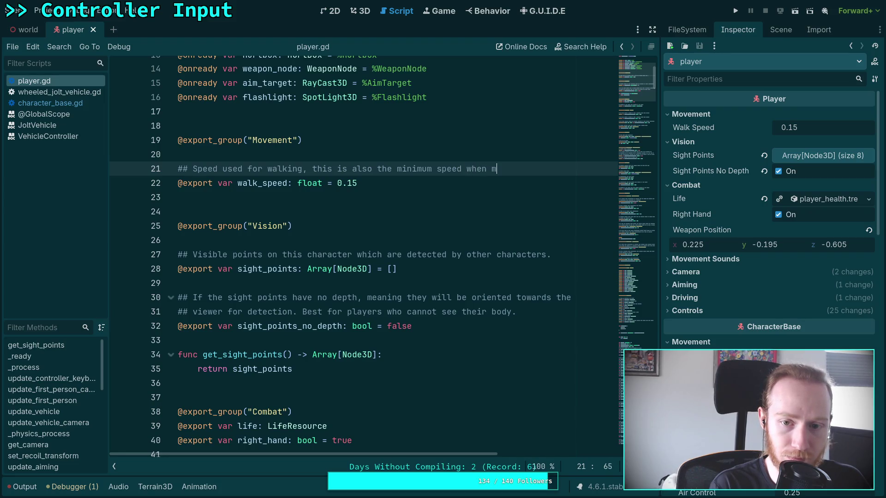
pyautogui.hotkey('ctrl', 's')
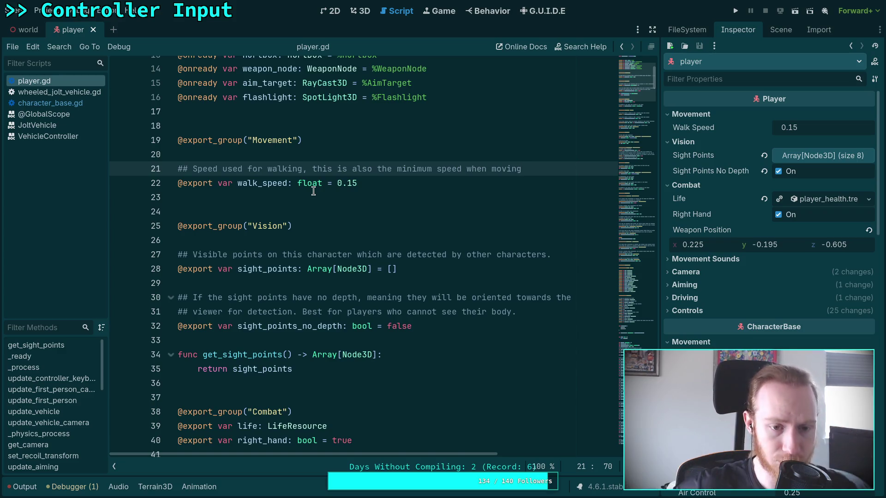
pyautogui.scroll(-5, 313, 191)
# Replace the hardcoded 0.15 walking speed on line 483 with walk_speed
pyautogui.moveTo(633, 101); pyautogui.dragTo(639, 340)
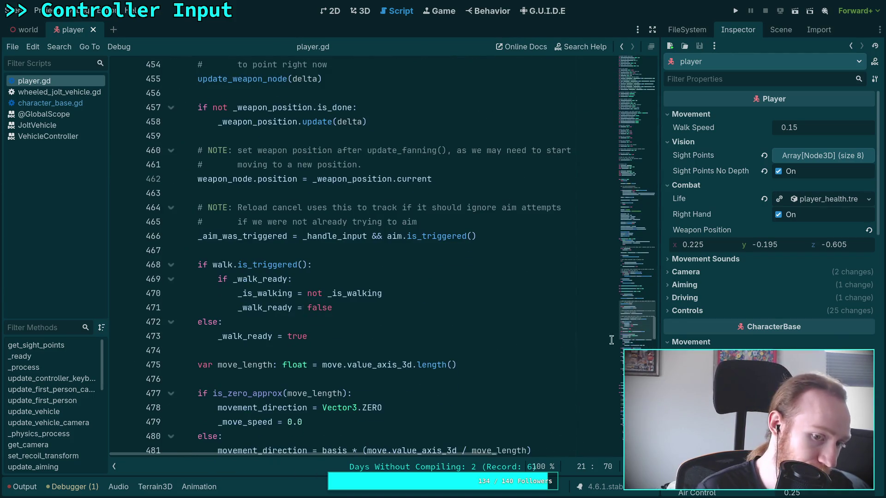
pyautogui.scroll(-2, 394, 320)
pyautogui.scroll(-2, 347, 293)
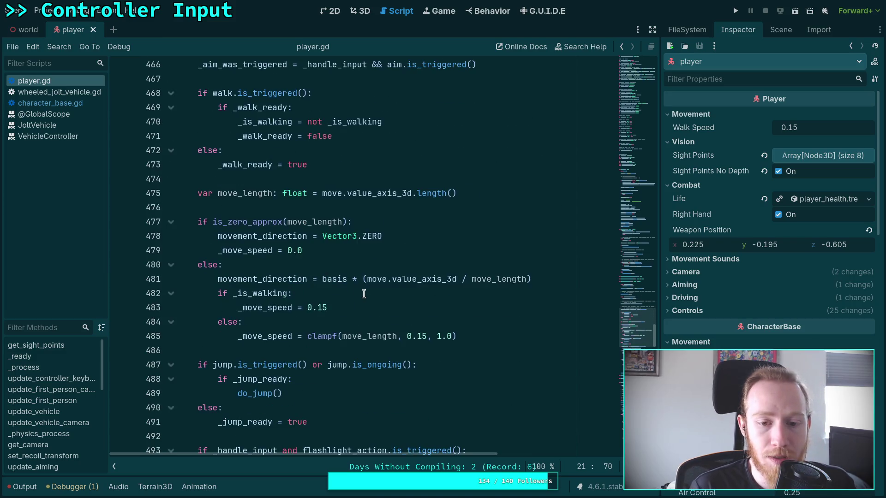
pyautogui.doubleClick(336, 305)
pyautogui.press('BackSpace')
pyautogui.write('wal')
pyautogui.press('Down')
pyautogui.press('Return')
# Replace the 0.15 clamp minimum on line 485 with walk_speed, then trace _move_speed usage
pyautogui.doubleClick(424, 339)
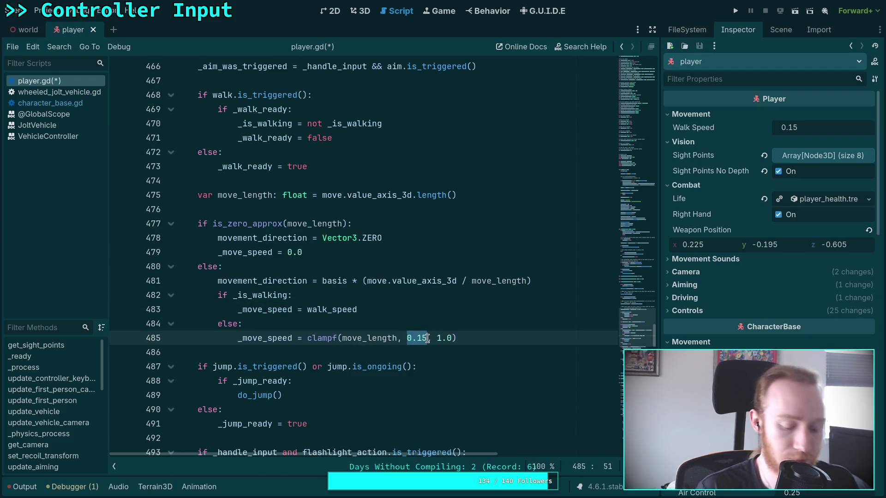
pyautogui.write('wal')
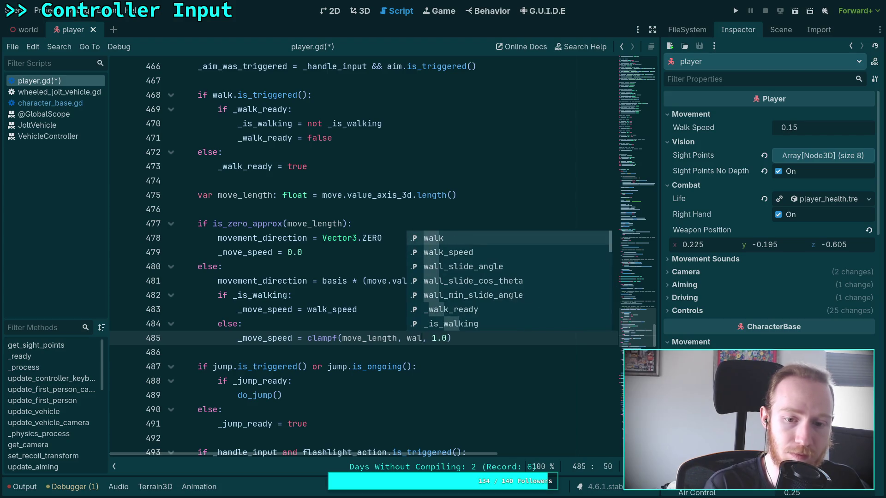
pyautogui.press('Down')
pyautogui.press('Return')
pyautogui.click(370, 350)
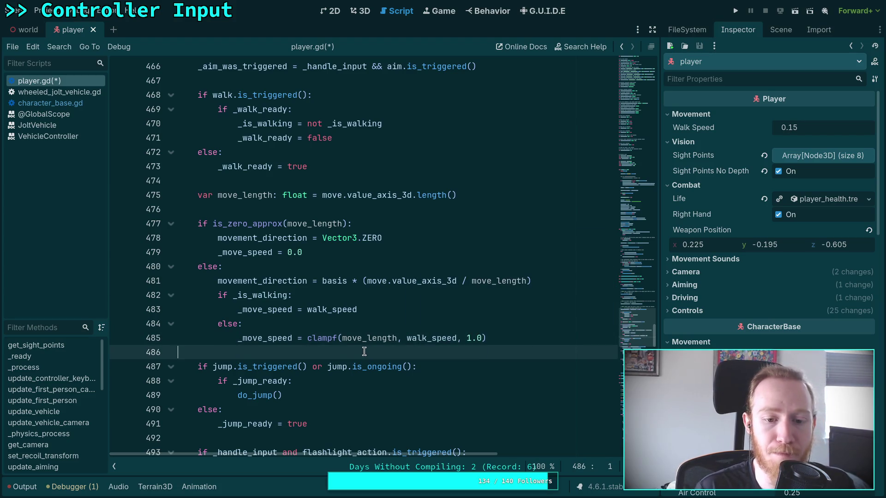
pyautogui.scroll(-5, 362, 346)
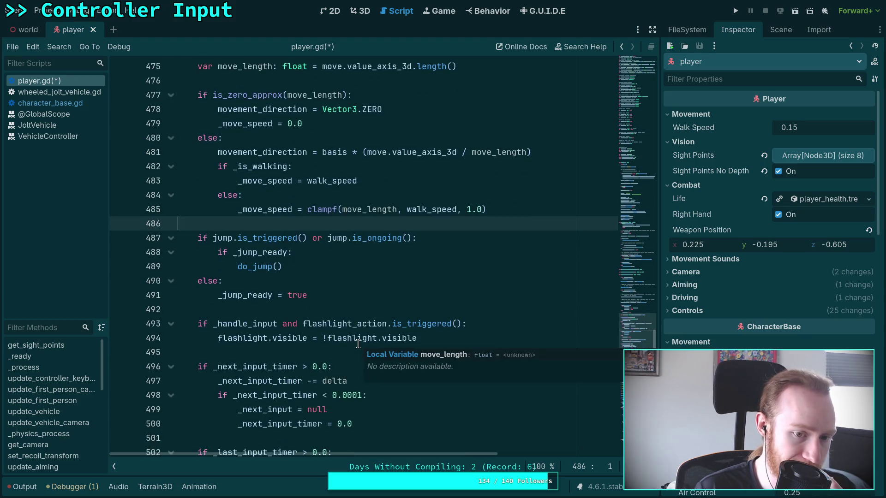
pyautogui.scroll(5, 268, 315)
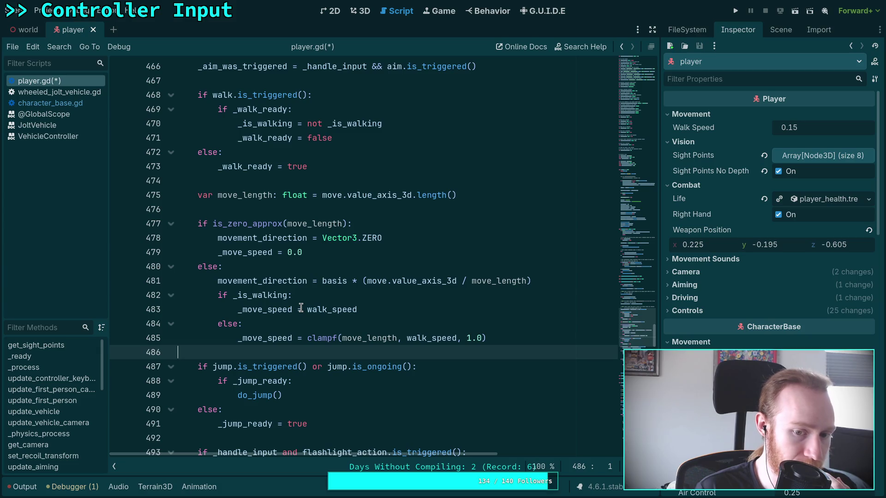
pyautogui.doubleClick(273, 310)
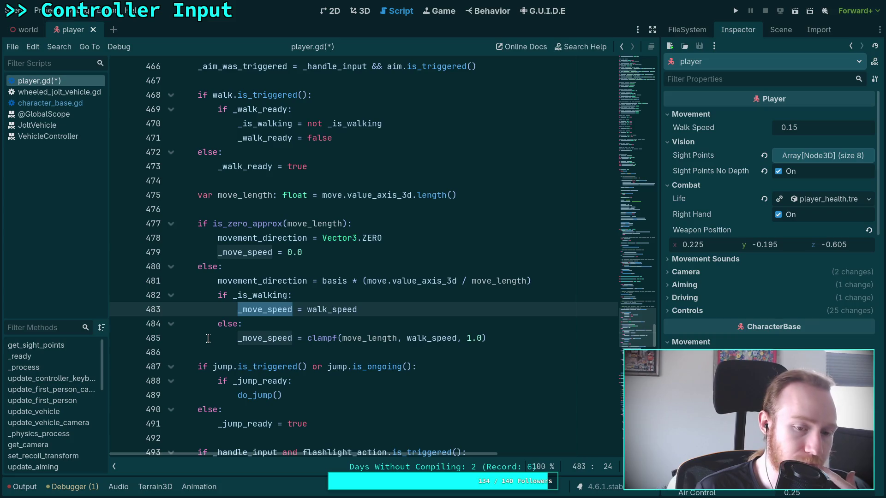
pyautogui.scroll(-2, 208, 338)
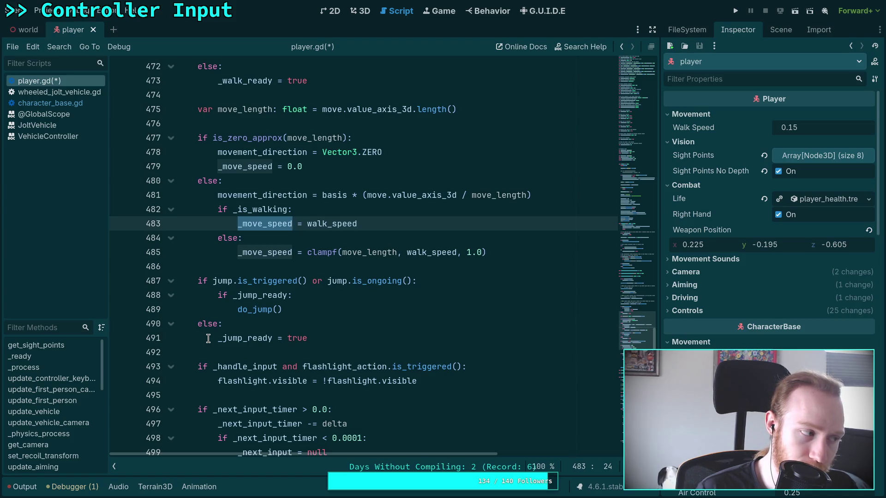
# Wrap line 715's speed as max(_top_speed.current * _move_speed, walk_speed) and save player.gd
pyautogui.scroll(-10, 208, 338)
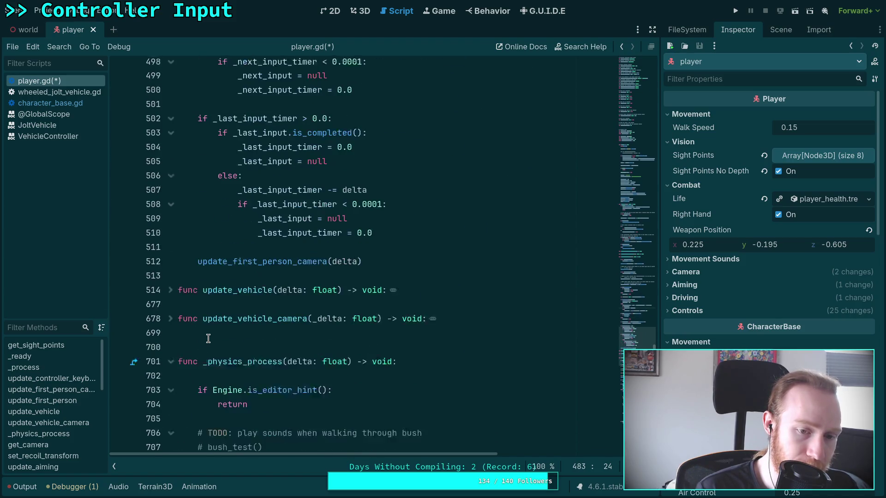
pyautogui.scroll(-7, 208, 338)
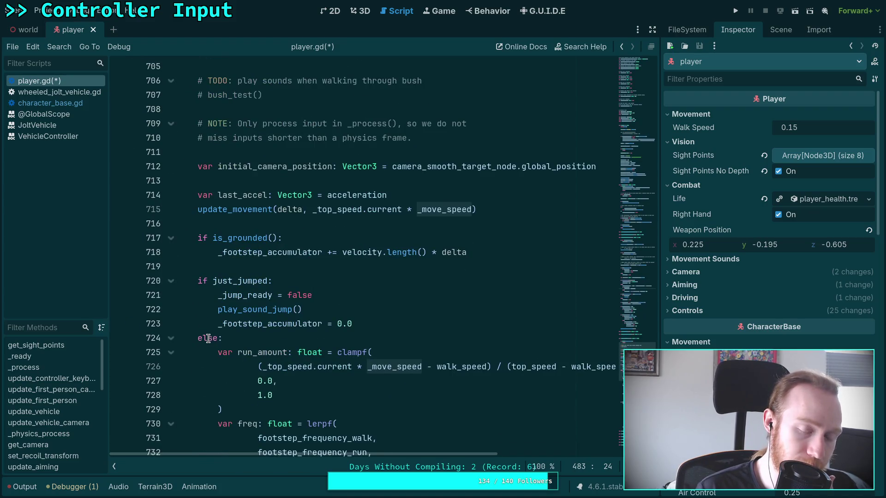
pyautogui.doubleClick(425, 211)
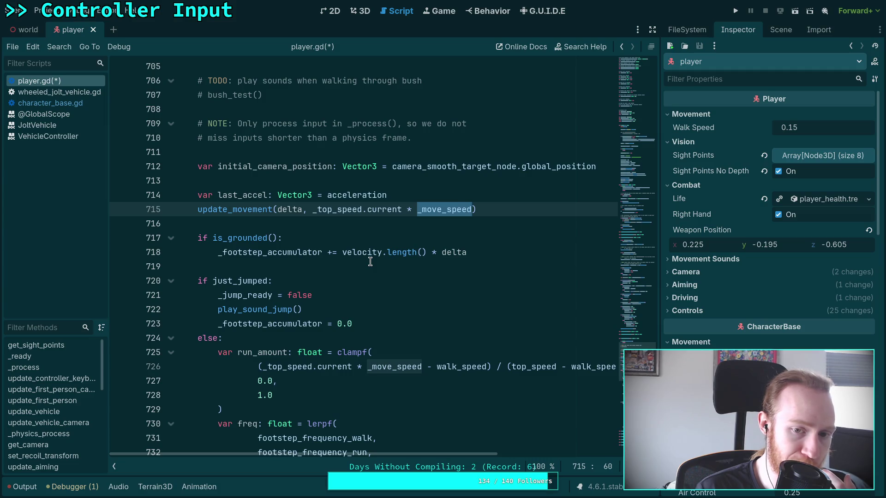
pyautogui.click(313, 210)
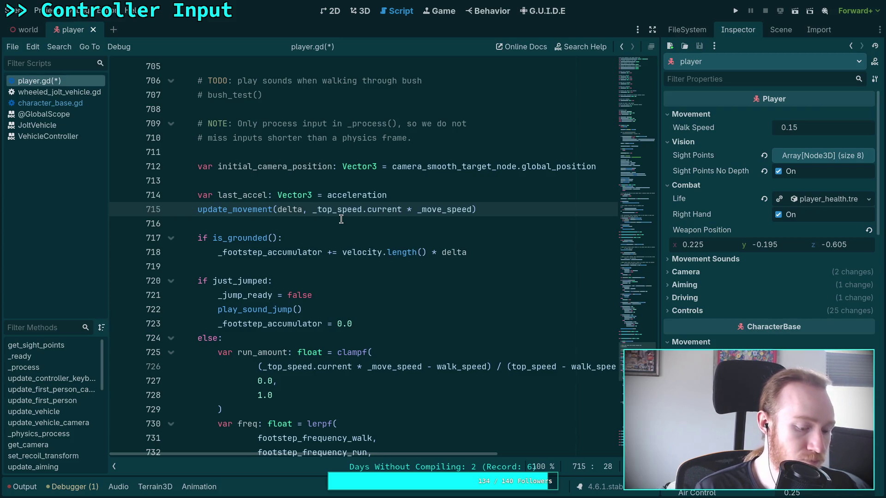
pyautogui.write('max(')
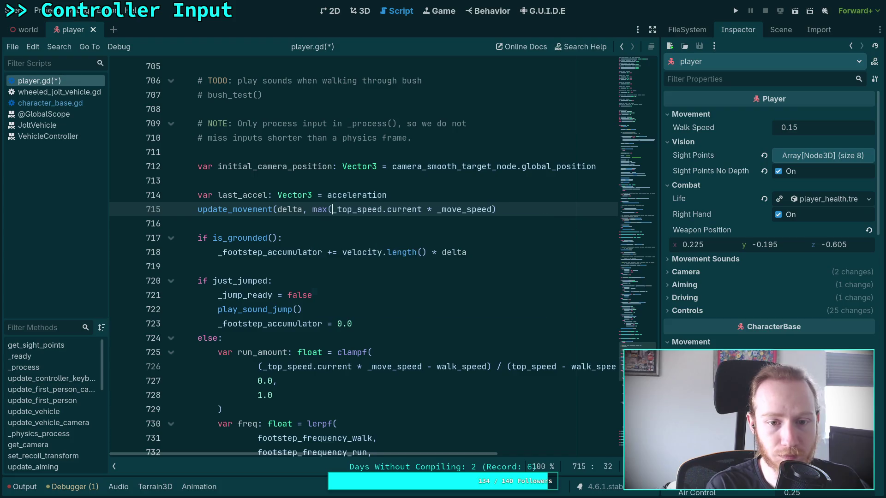
pyautogui.click(447, 209)
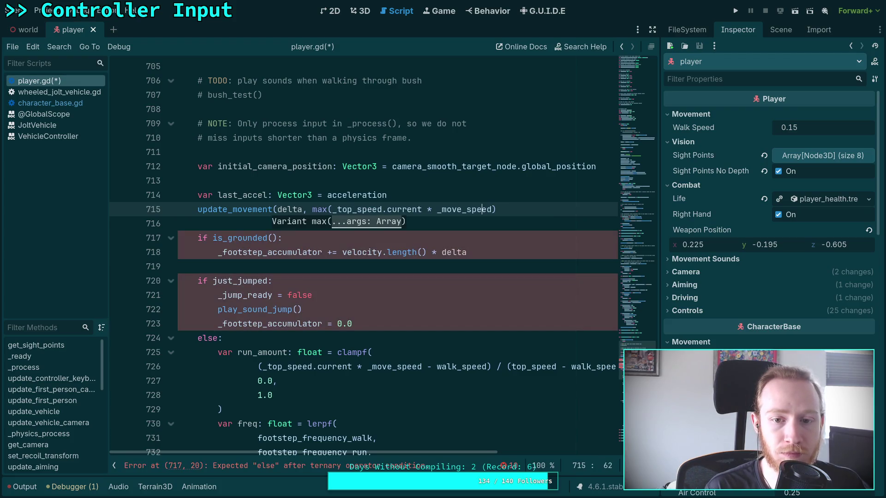
pyautogui.write(', walk_')
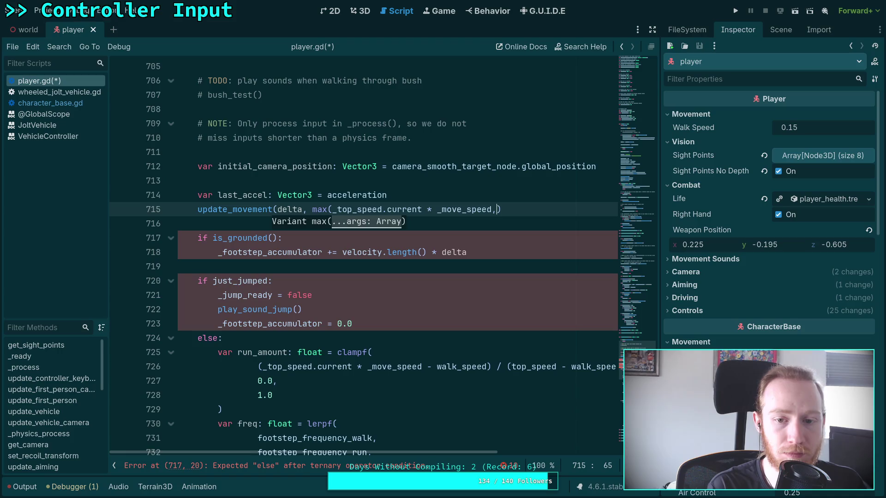
pyautogui.write('speed))')
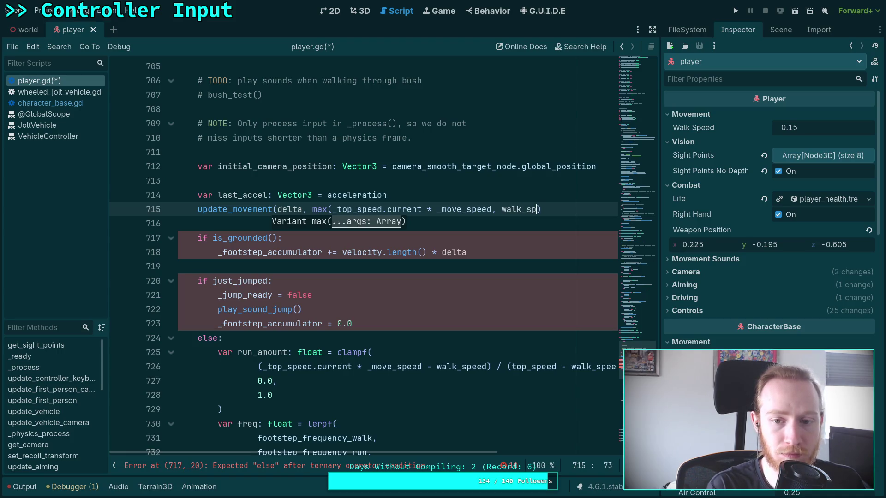
pyautogui.hotkey('ctrl', 's')
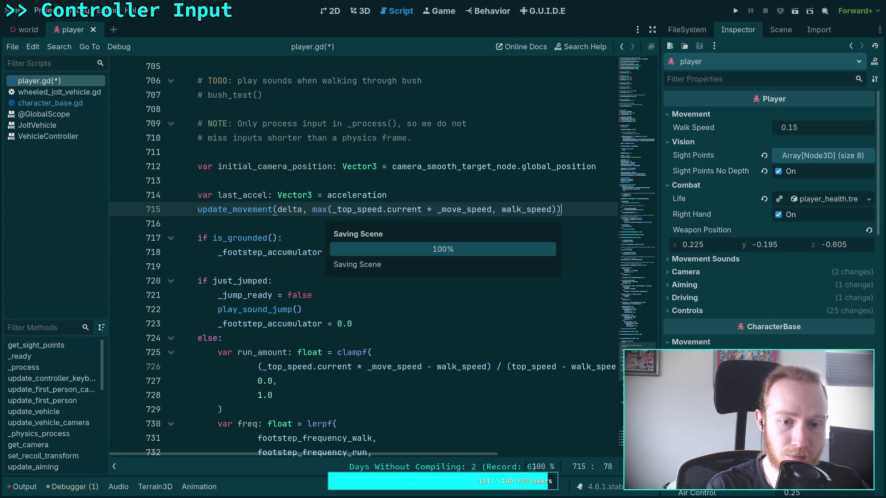
pyautogui.click(326, 225)
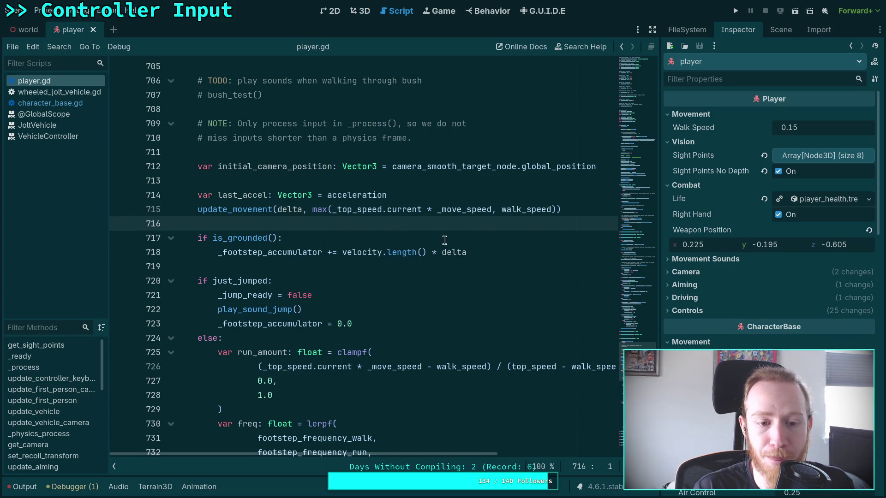
pyautogui.scroll(-1, 449, 249)
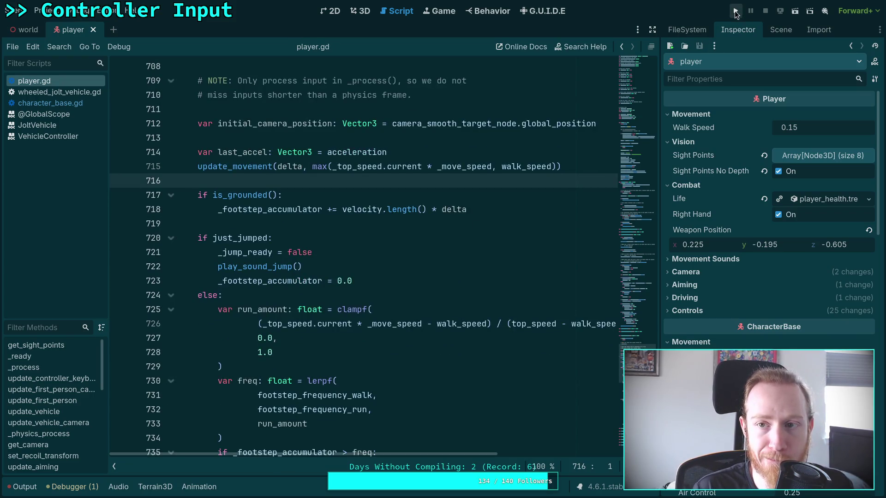
# Run the project to test movement and move the game window aside
pyautogui.click(735, 12)
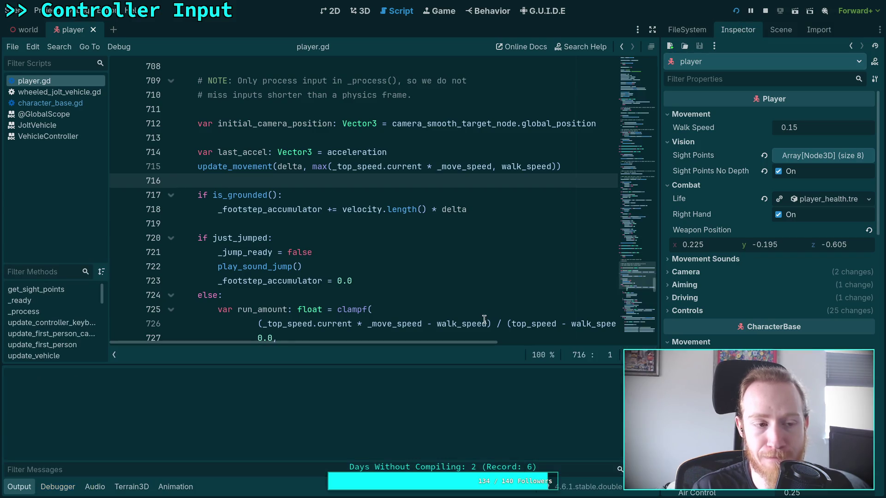
pyautogui.moveTo(430, 344); pyautogui.dragTo(309, 321)
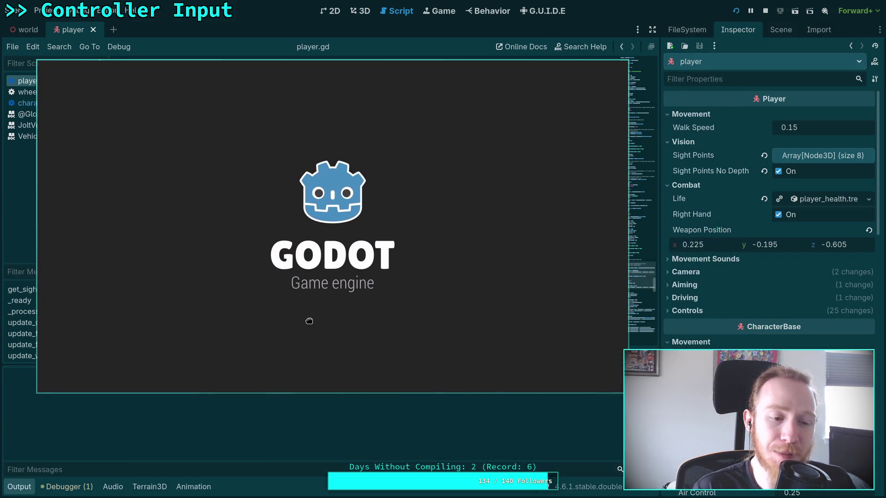
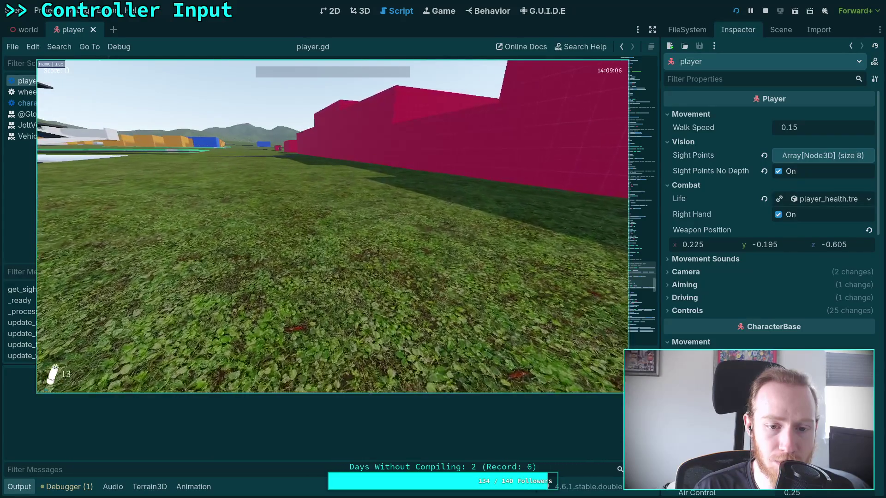
# Pause the running game, exit to desktop, and collapse the Output panel to show player.gd
pyautogui.press('Escape')
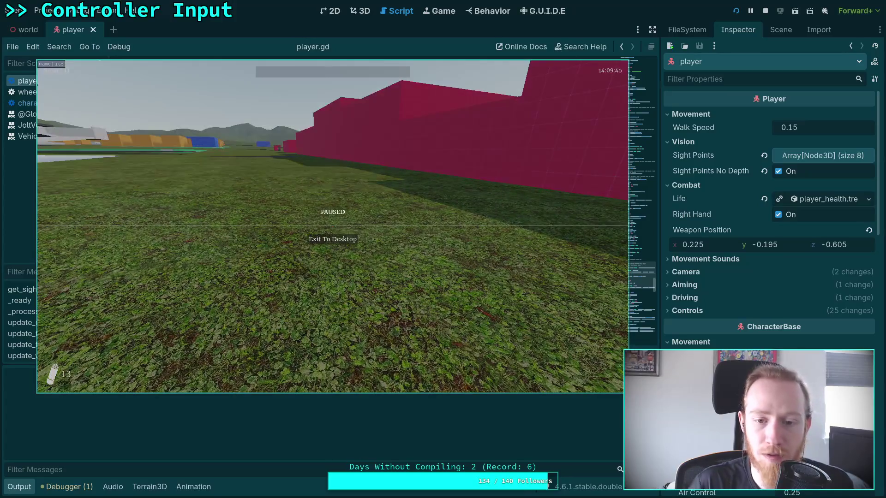
pyautogui.click(331, 241)
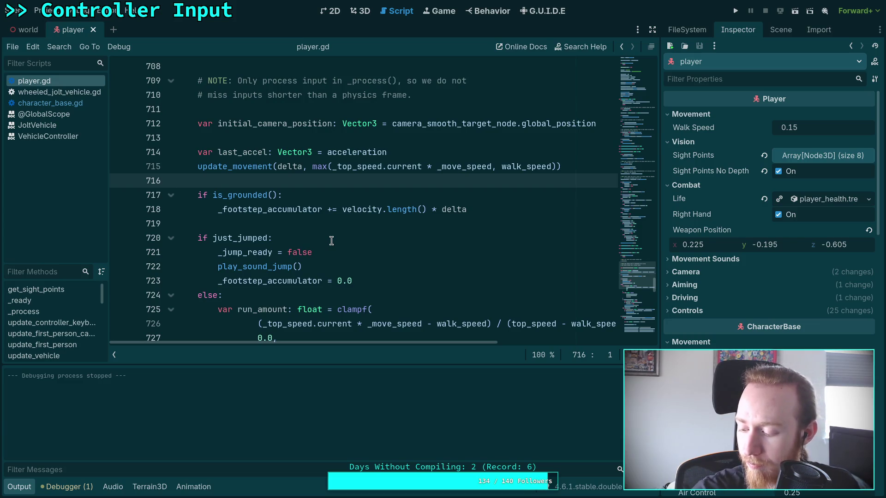
pyautogui.click(19, 486)
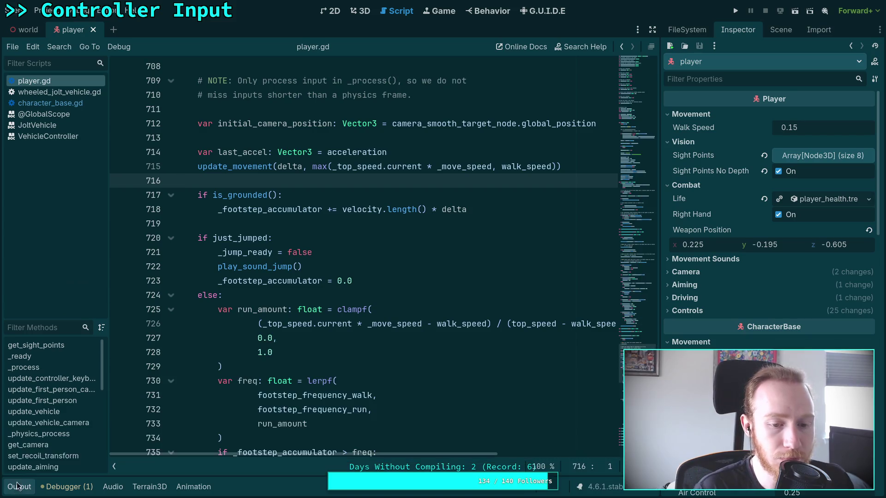
# Scroll to the footstep code around line 729 and save player.gd
pyautogui.scroll(2, 307, 299)
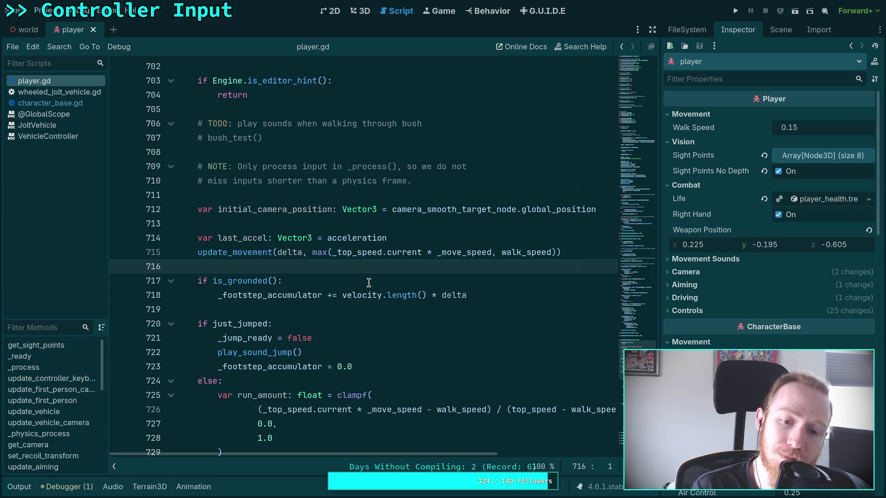
pyautogui.scroll(1, 369, 283)
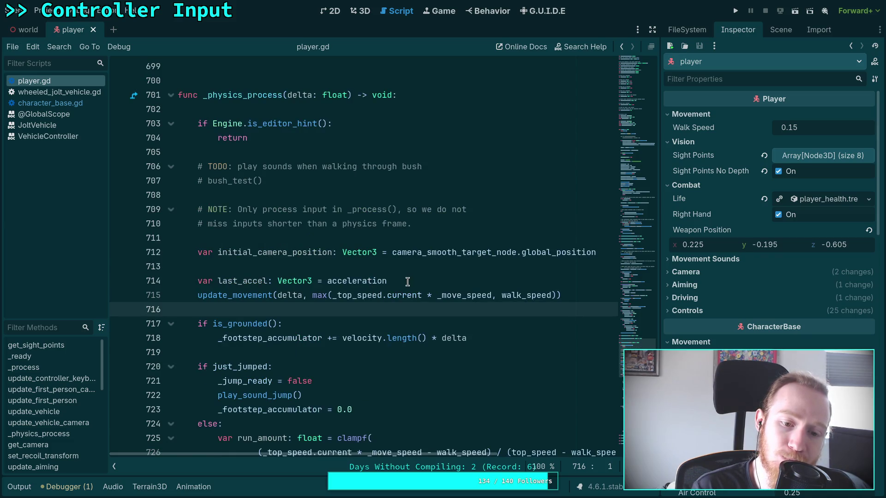
pyautogui.scroll(-2, 409, 282)
pyautogui.scroll(-2, 409, 281)
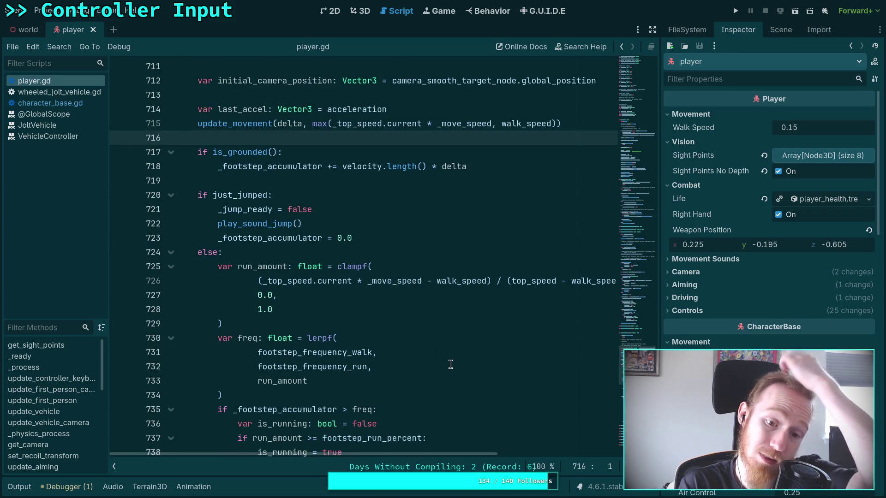
pyautogui.moveTo(447, 455)
pyautogui.mouseDown()
pyautogui.moveTo(515, 453)
pyautogui.moveTo(470, 467)
pyautogui.moveTo(443, 439)
pyautogui.mouseUp()
pyautogui.click(387, 325)
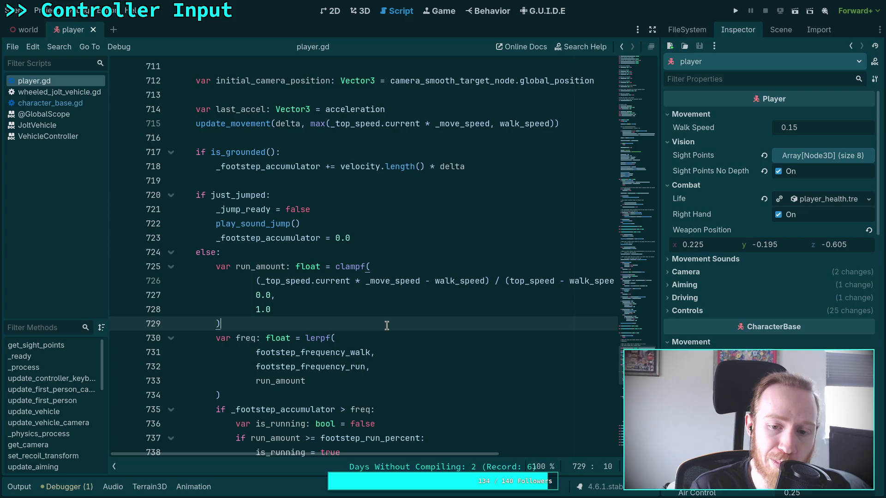
pyautogui.hotkey('ctrl', 's')
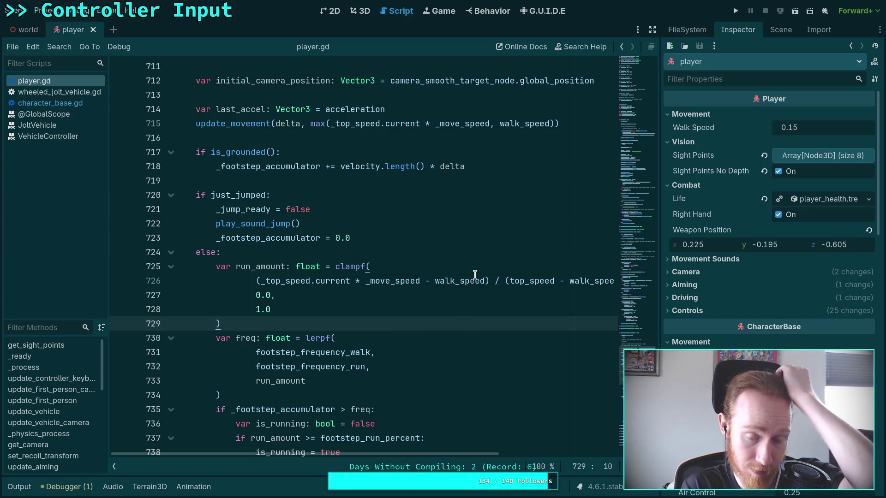
# Add print(run_amount) on a new line 735 after the lerpf call and save
pyautogui.click(290, 395)
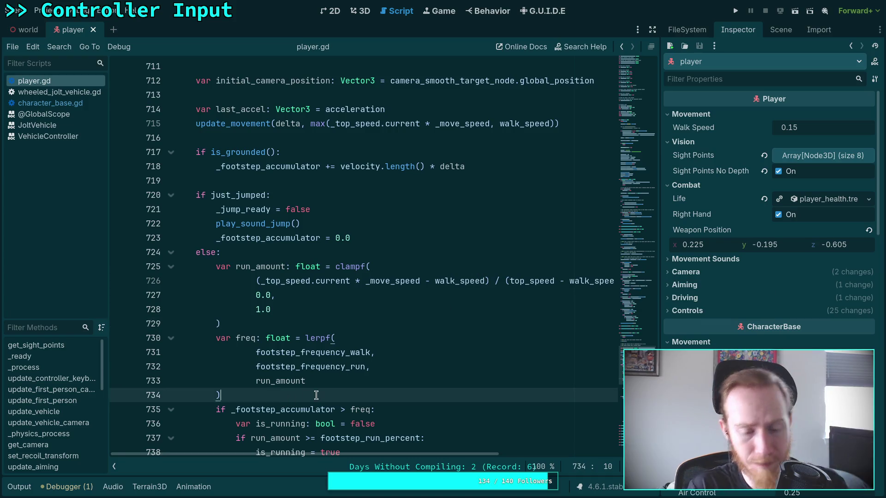
pyautogui.press('Return')
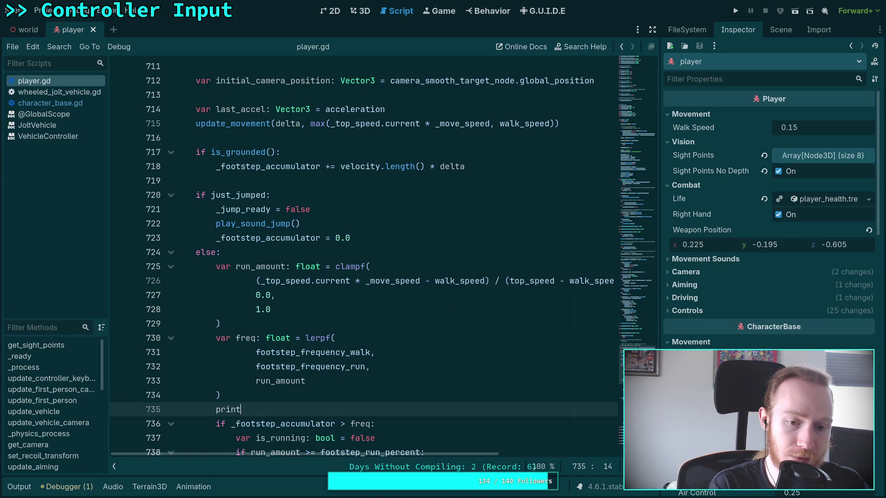
pyautogui.write('(run')
pyautogui.write('_amount')
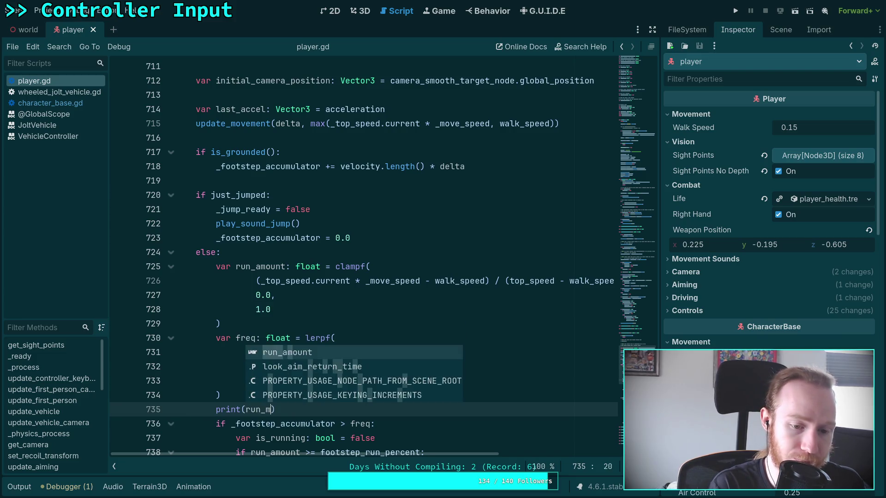
pyautogui.hotkey('ctrl', 's')
# Highlight every use of _footstep_accumulator, then run the project to test the print output
pyautogui.scroll(-2, 354, 391)
pyautogui.scroll(2, 353, 391)
pyautogui.scroll(-5, 443, 329)
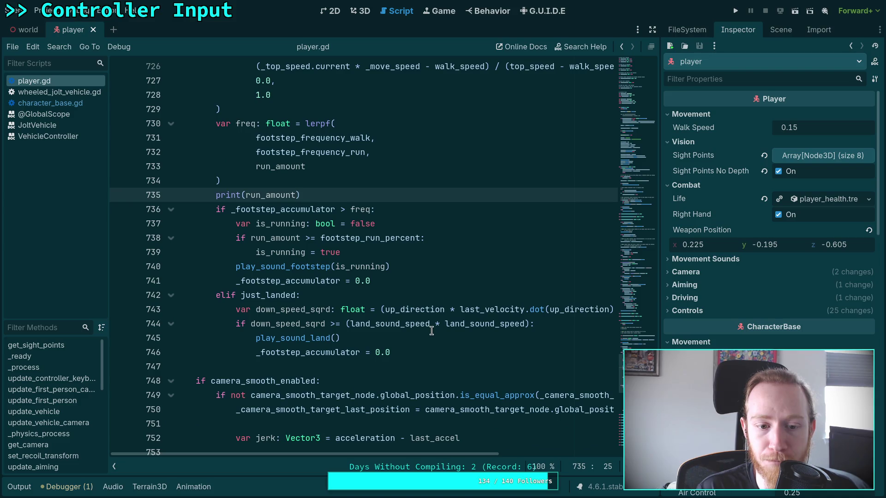
pyautogui.scroll(3, 431, 330)
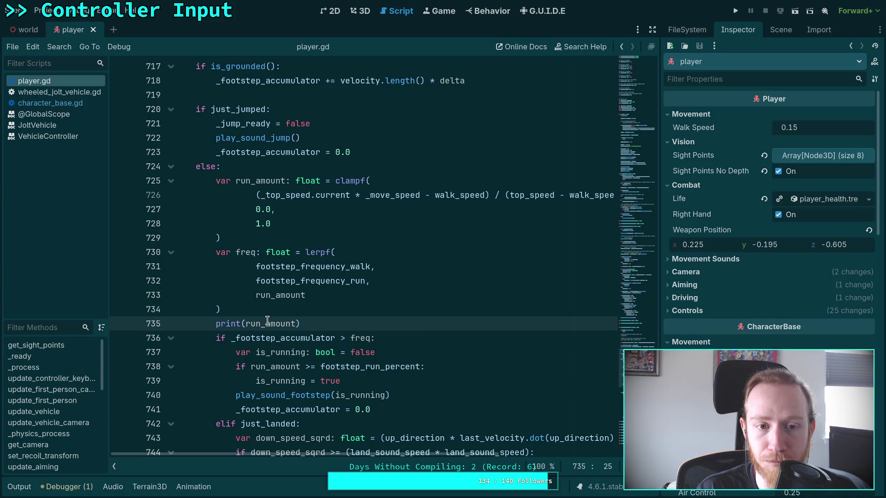
pyautogui.doubleClick(262, 338)
pyautogui.scroll(3, 413, 330)
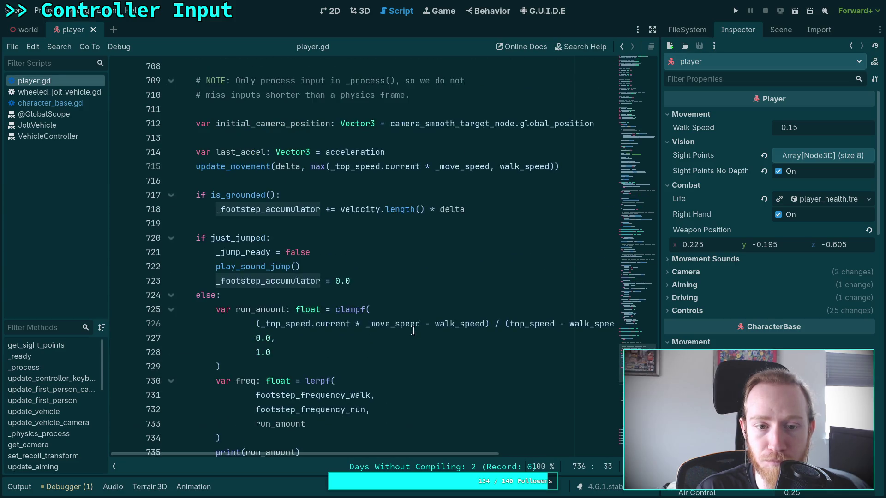
pyautogui.scroll(-2, 413, 330)
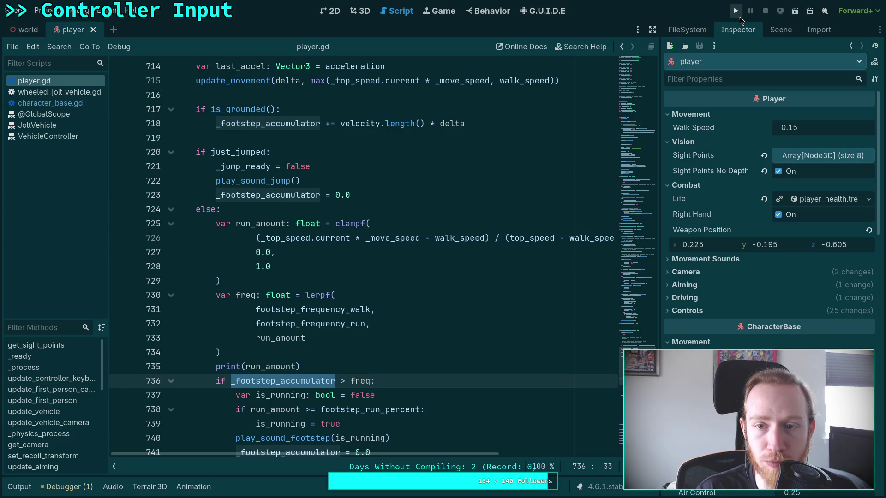
pyautogui.click(739, 17)
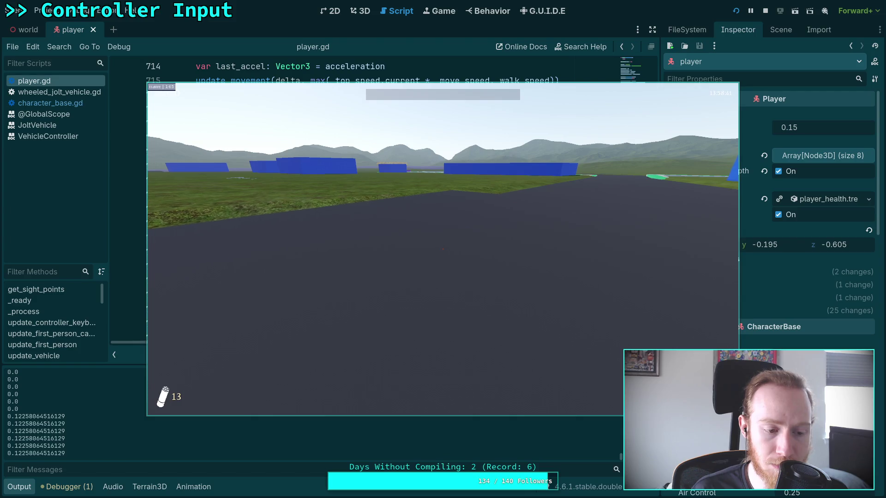
# Pause the playtest after run_amount logs 0.0 and about 0.1226, and exit to the editor
pyautogui.press('Escape')
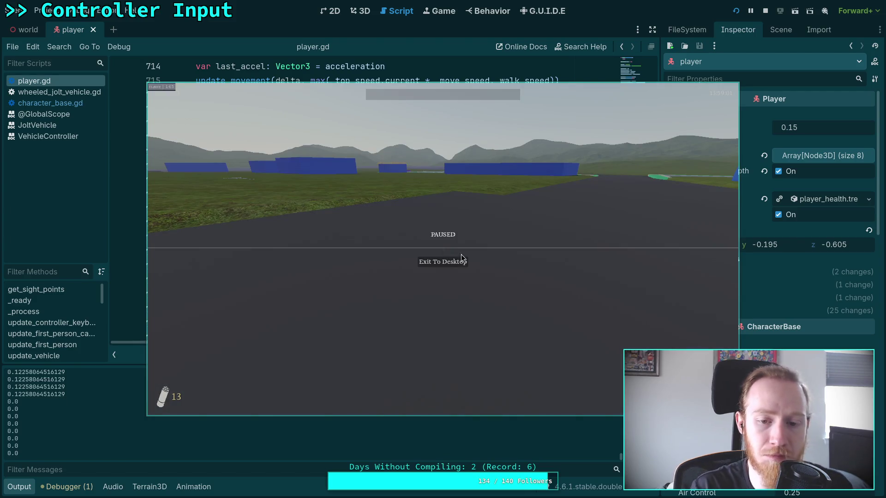
pyautogui.click(448, 262)
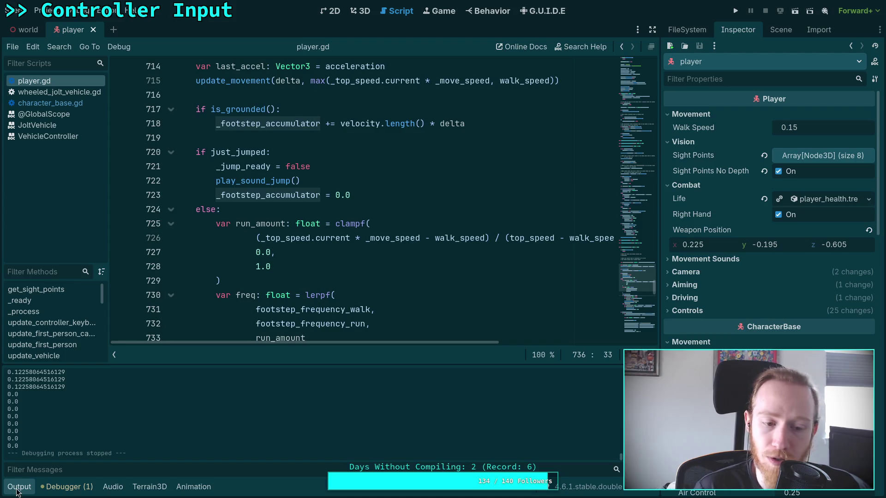
# Replace walk_speed with 0.0 as the clampf lower bound on line 485 and save
pyautogui.click(17, 488)
pyautogui.moveTo(424, 456)
pyautogui.mouseDown()
pyautogui.moveTo(470, 456)
pyautogui.moveTo(425, 455)
pyautogui.mouseUp()
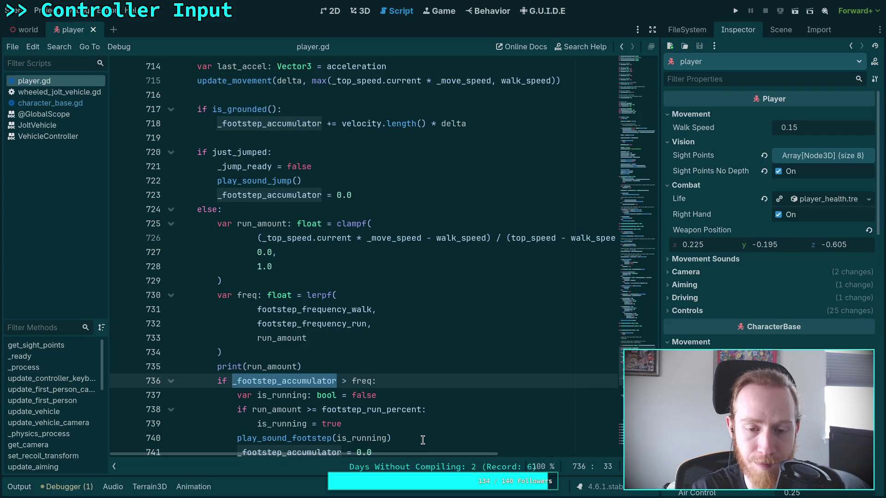
pyautogui.click(376, 241)
pyautogui.scroll(20, 436, 384)
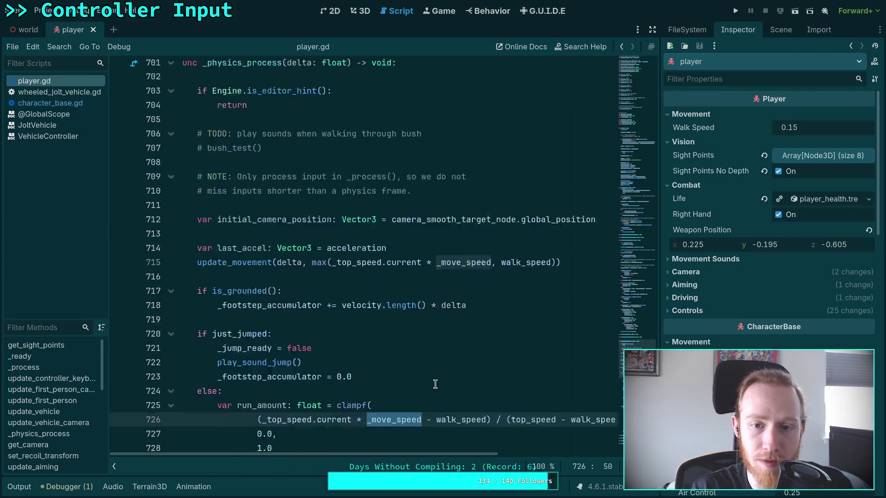
pyautogui.scroll(3, 437, 383)
pyautogui.moveTo(406, 381); pyautogui.dragTo(458, 381)
pyautogui.write('0.0')
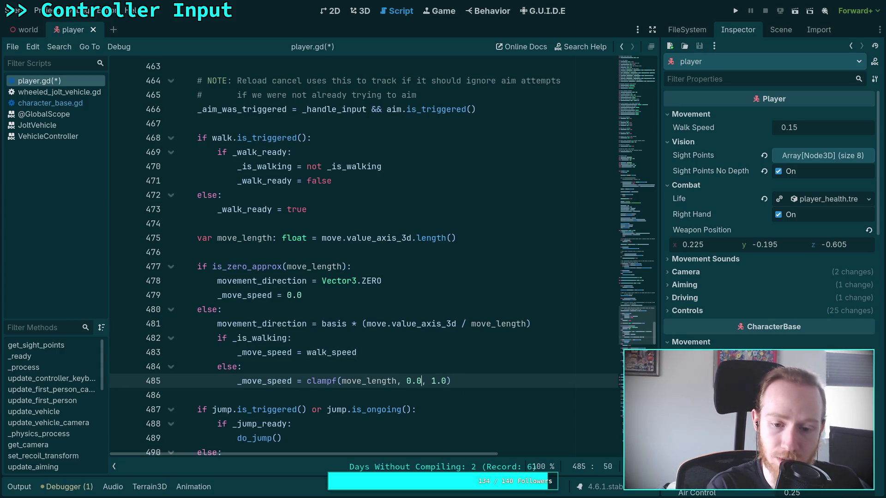
pyautogui.hotkey('ctrl', 's')
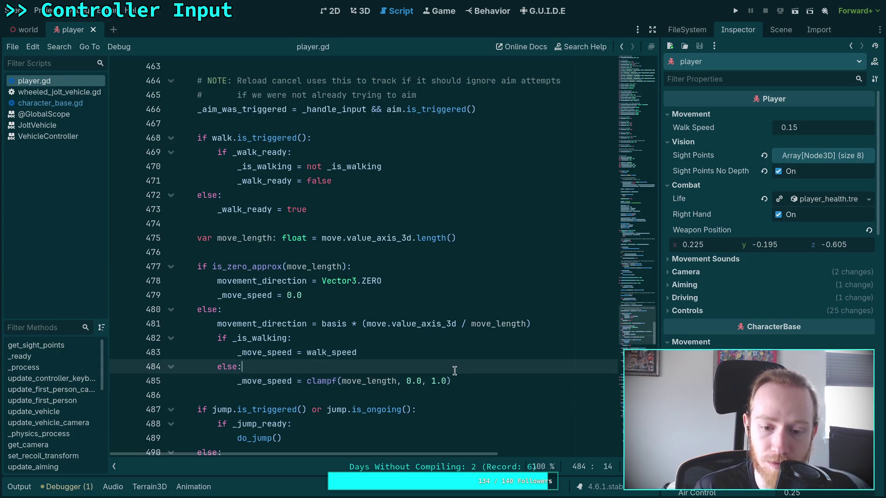
# Highlight the _move_speed usages in the walking and non-walking branches
pyautogui.scroll(-2, 459, 381)
pyautogui.click(257, 296)
pyautogui.doubleClick(257, 296)
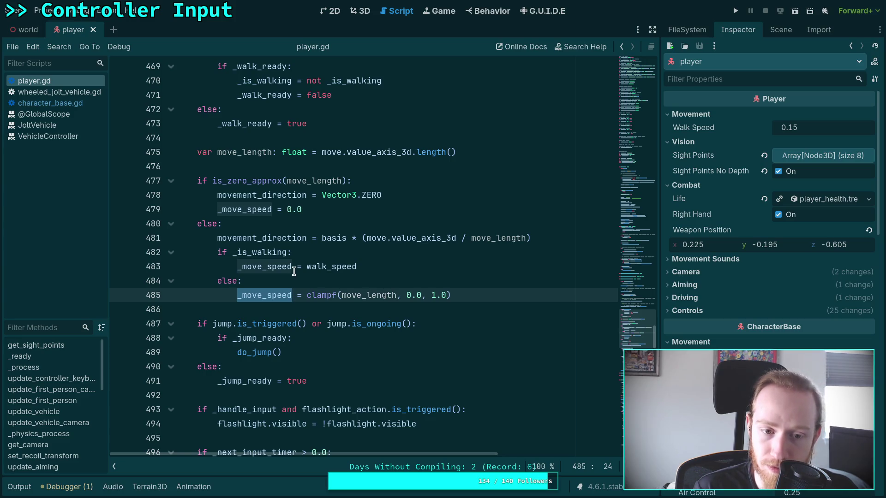
pyautogui.scroll(-1, 294, 271)
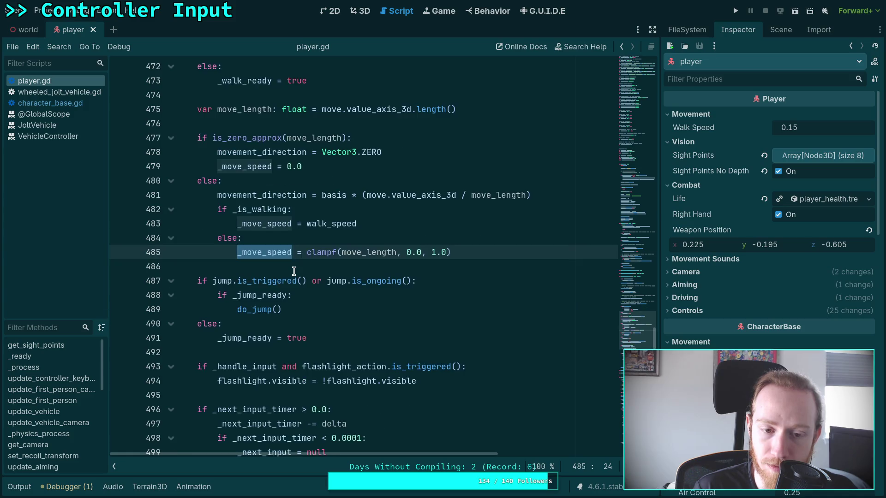
pyautogui.scroll(2, 293, 272)
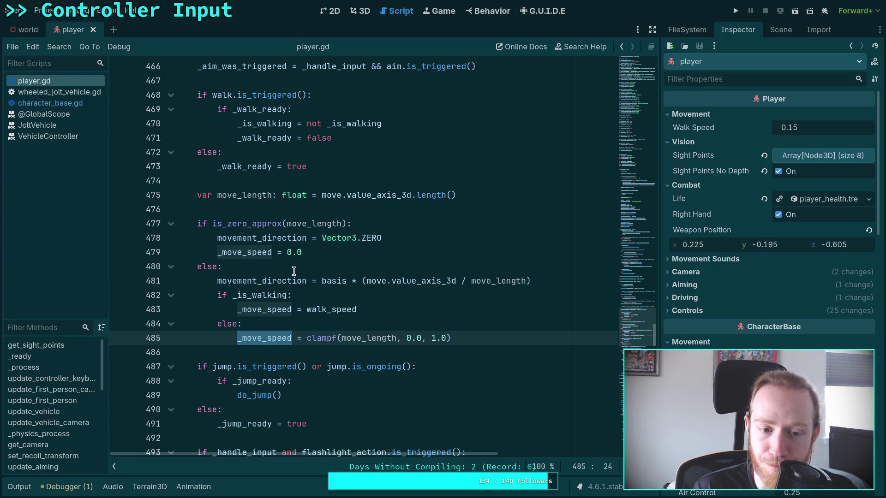
pyautogui.doubleClick(279, 310)
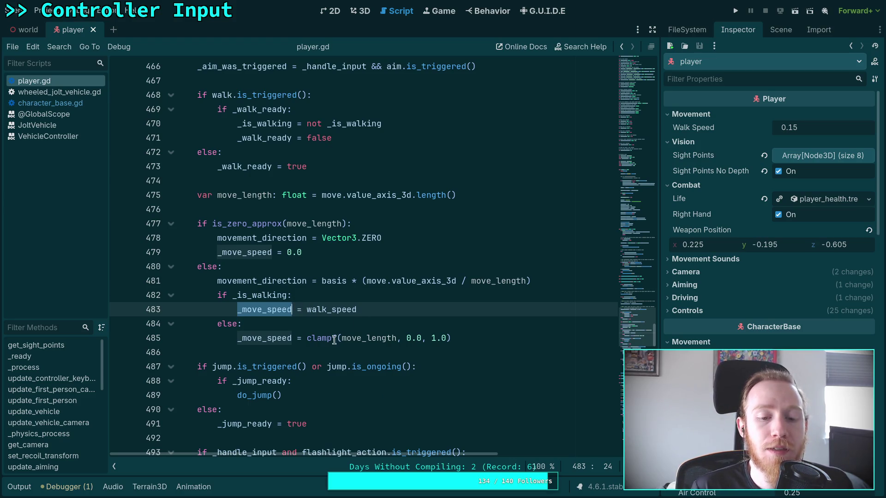
pyautogui.click(303, 340)
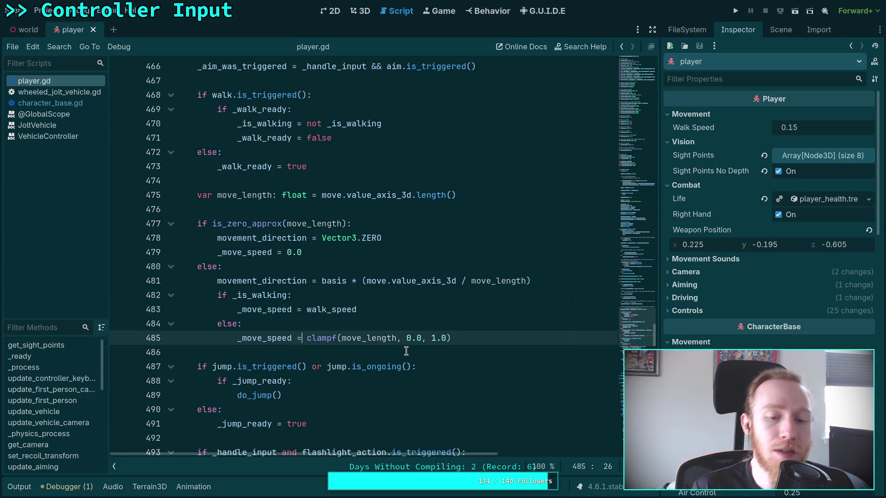
# Insert '_top_speed.current *' before clampf on line 485 using autocomplete
pyautogui.hotkey('ctrl', 'space')
pyautogui.write('_')
pyautogui.press('BackSpace')
pyautogui.write('_top')
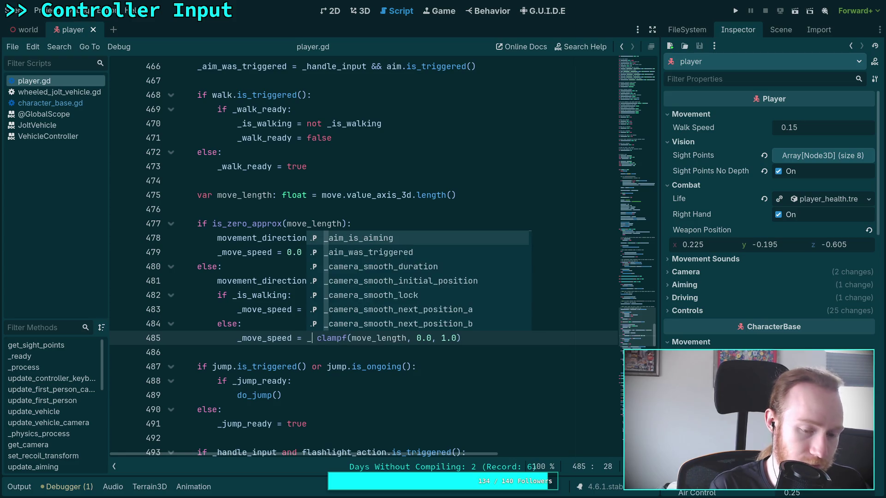
pyautogui.press('Return')
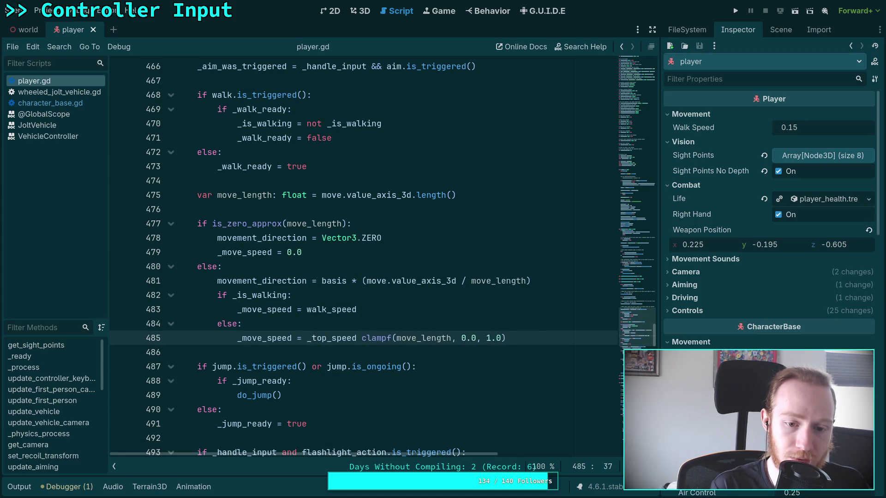
pyautogui.write('.c')
pyautogui.press('Return')
pyautogui.write('*')
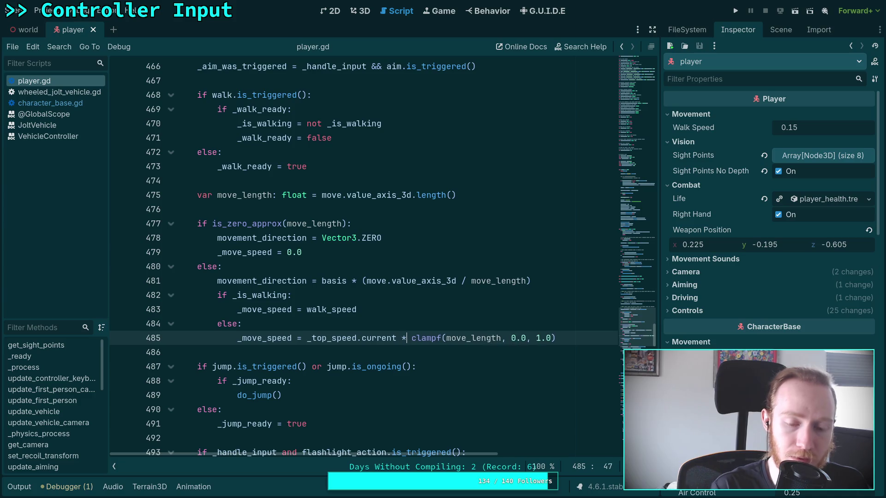
# Save player.gd and select _move_speed on line 485
pyautogui.click(423, 350)
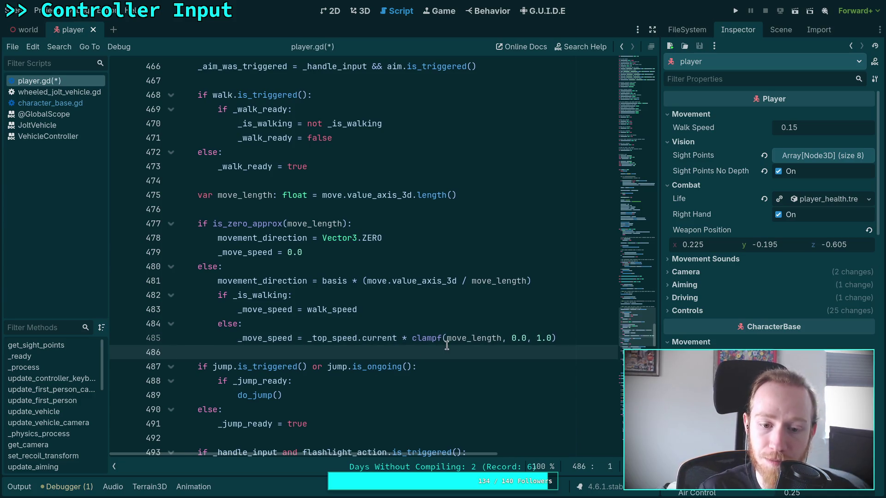
pyautogui.click(569, 335)
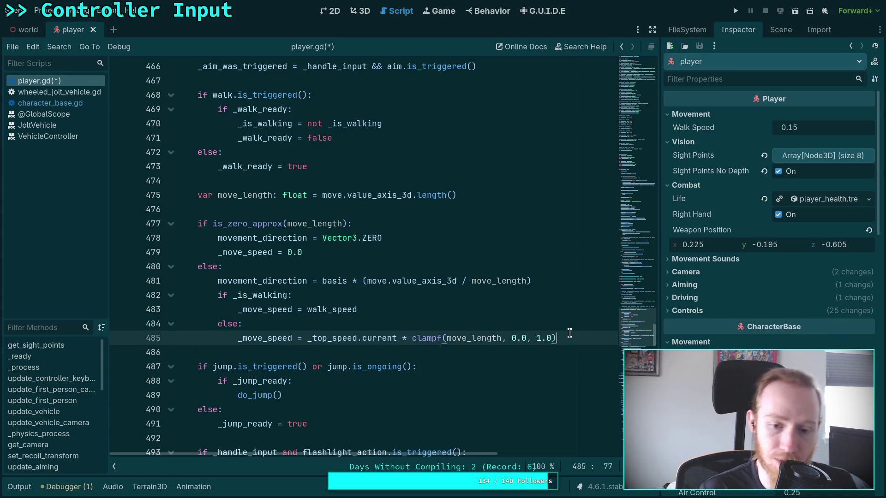
pyautogui.hotkey('ctrl', 's')
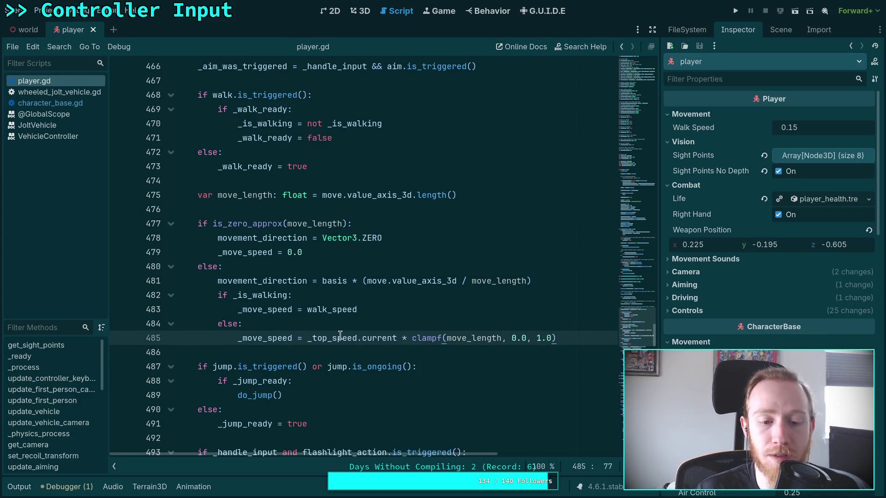
pyautogui.doubleClick(275, 338)
pyautogui.scroll(-5, 309, 349)
# Delete '_top_speed.current * ' from lines 715 and 726, save player.gd, and run the game
pyautogui.scroll(-20, 310, 349)
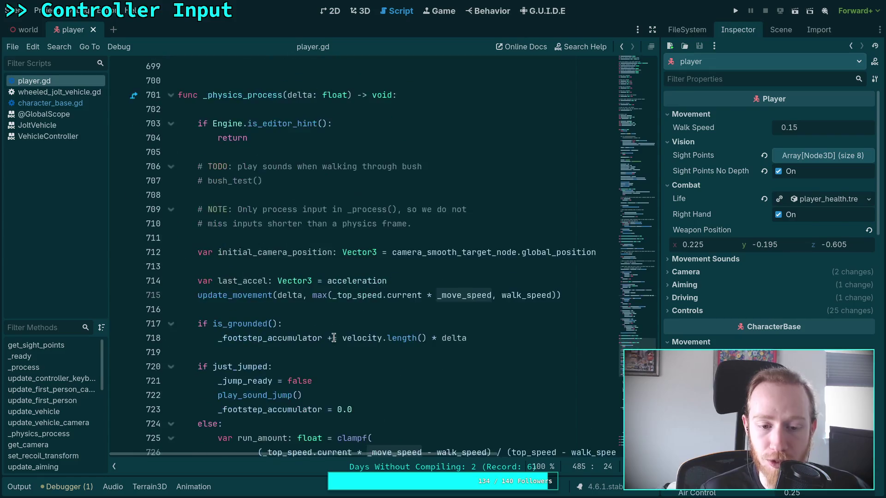
pyautogui.scroll(2, 335, 336)
pyautogui.scroll(-1, 330, 219)
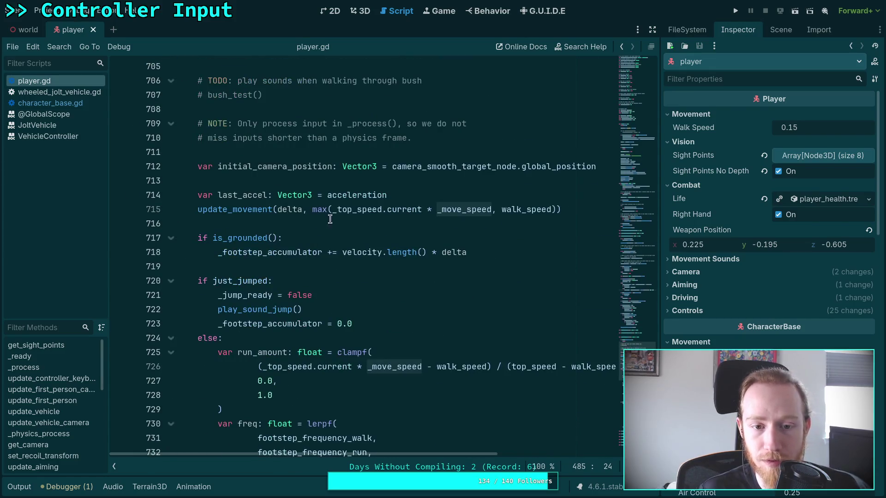
pyautogui.moveTo(331, 209); pyautogui.dragTo(436, 210)
pyautogui.press('BackSpace')
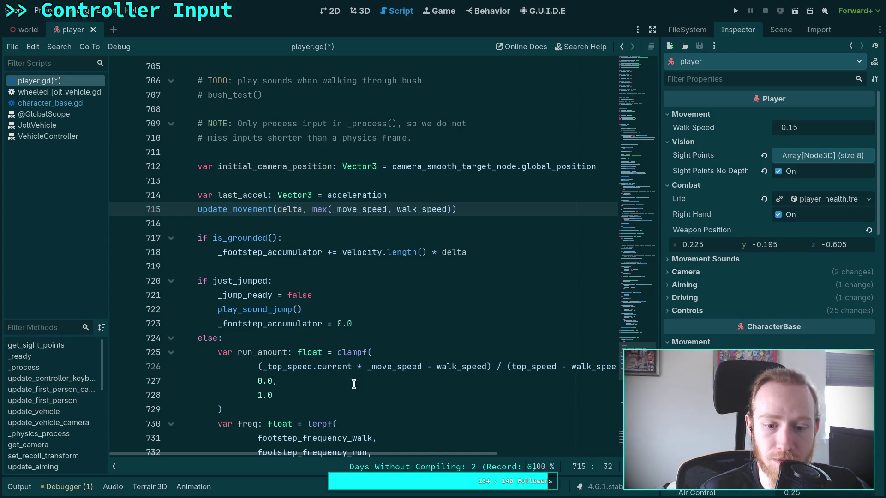
pyautogui.moveTo(369, 367); pyautogui.dragTo(261, 366)
pyautogui.press('BackSpace')
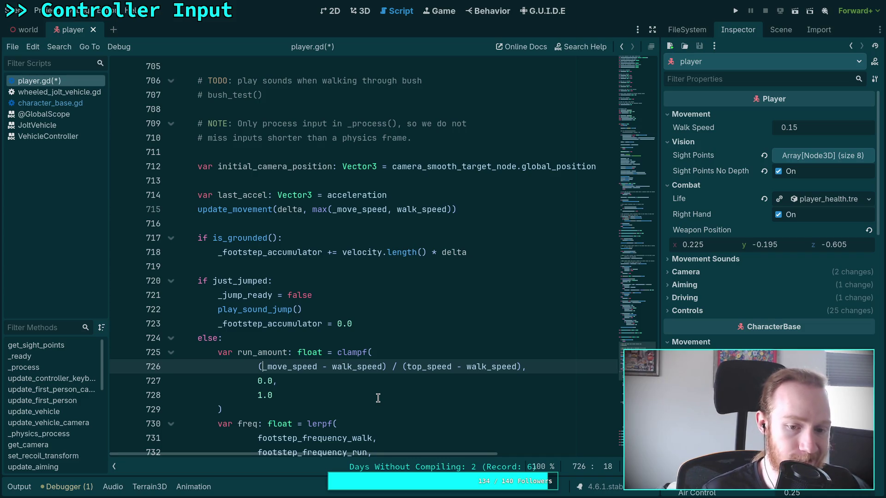
pyautogui.hotkey('ctrl', 's')
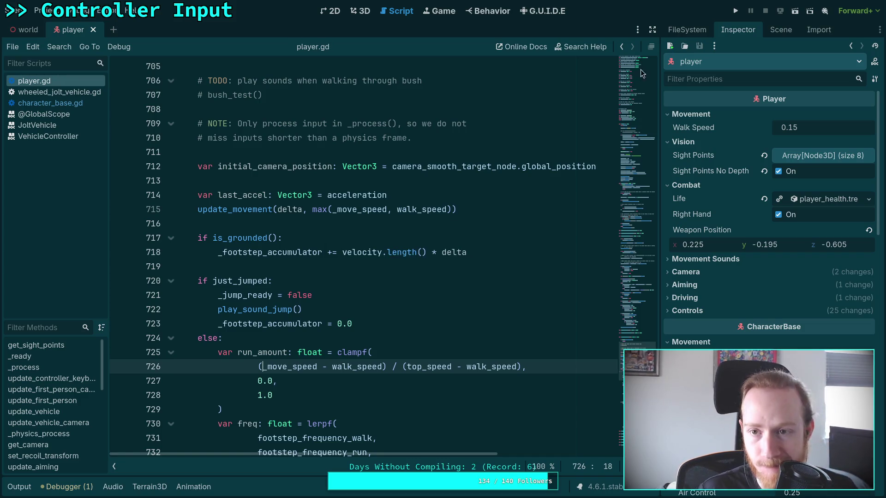
pyautogui.click(736, 9)
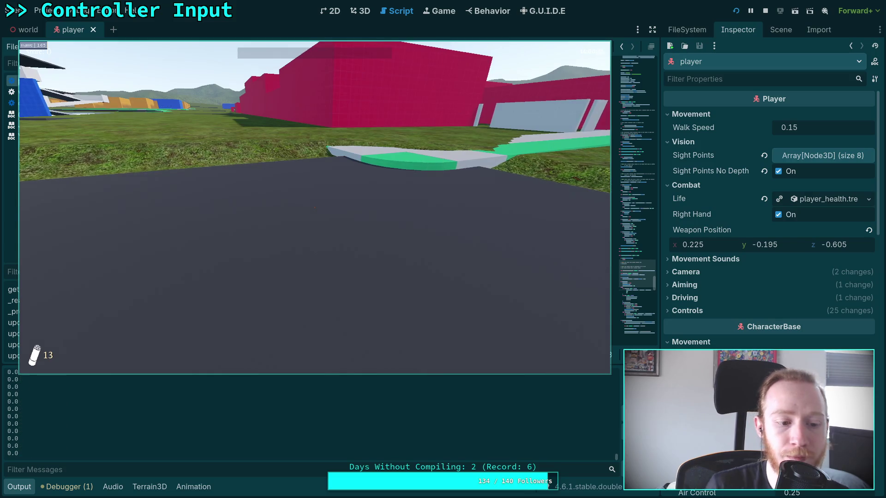
# Pause the playtest and exit to desktop, back to the player.gd script
pyautogui.press('Escape')
pyautogui.click(320, 223)
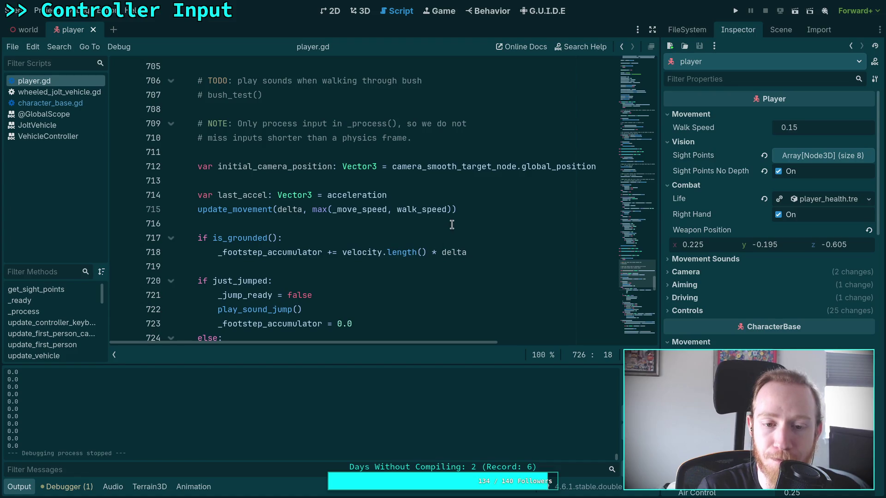
# Add print(move_length) on a new line after else: on line 484, save, and run the game
pyautogui.scroll(20, 458, 223)
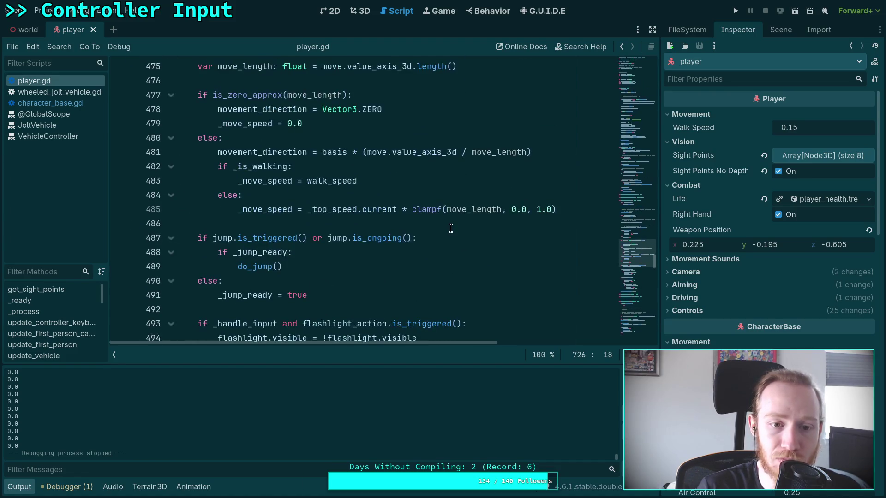
pyautogui.scroll(1, 439, 227)
pyautogui.click(485, 239)
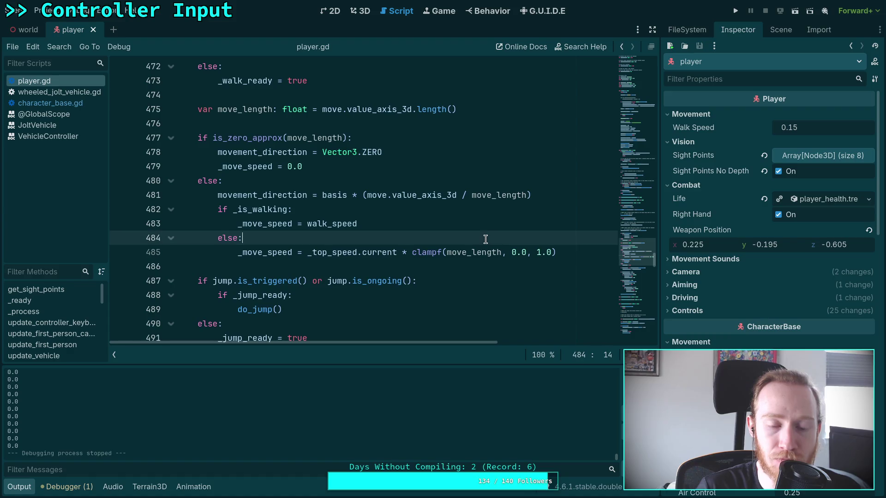
pyautogui.press('Return')
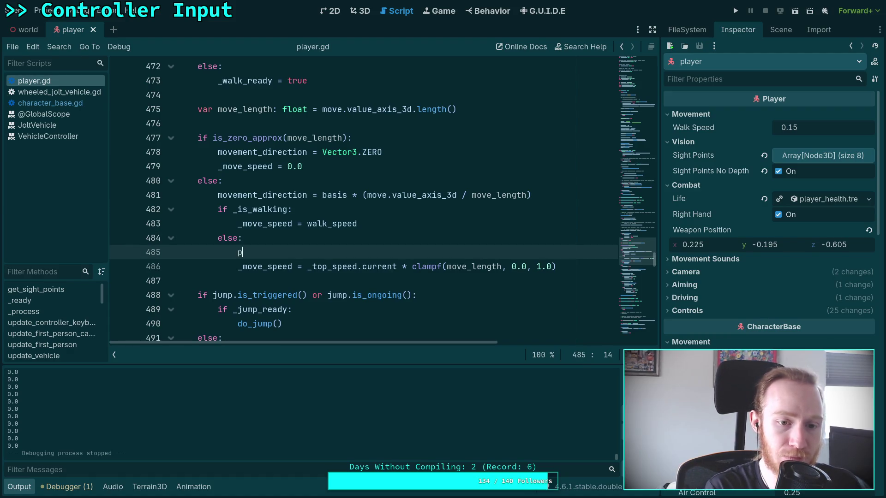
pyautogui.write('(mov')
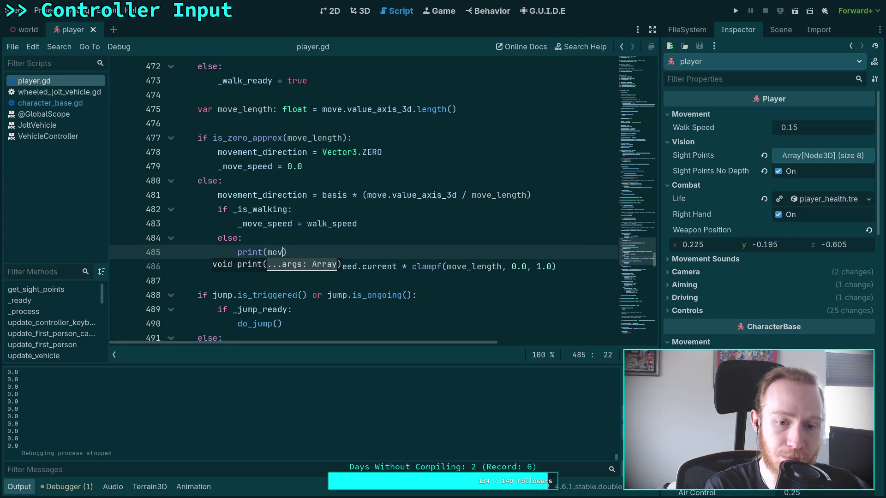
pyautogui.write('e_length')
pyautogui.hotkey('ctrl', 's')
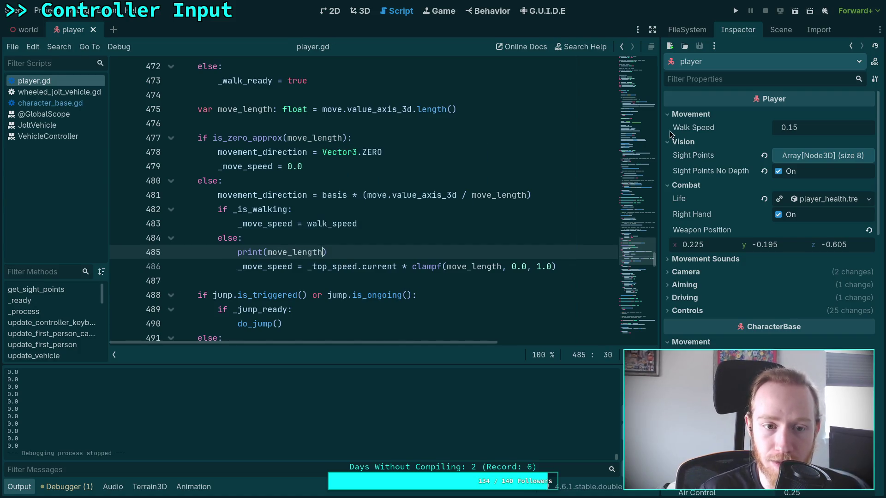
pyautogui.click(734, 10)
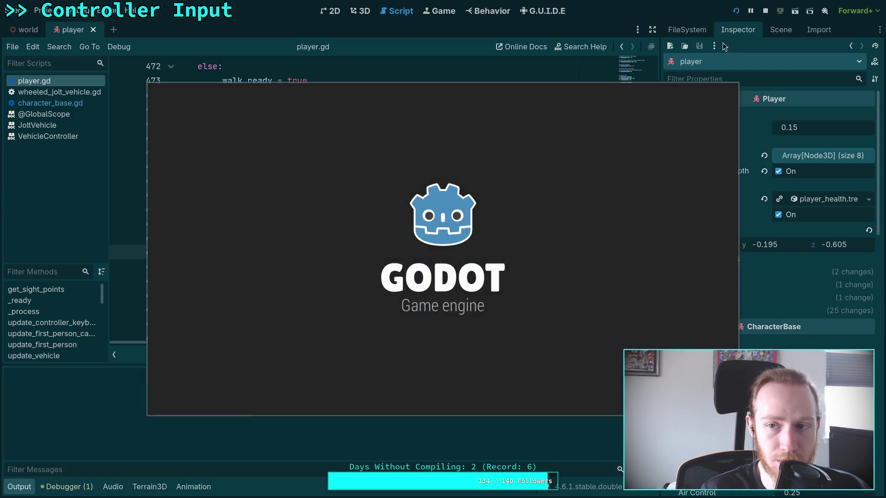
# Stop the game, comment out print(run_amount) on line 736, rerun, then exit after watching move_length
pyautogui.click(766, 10)
pyautogui.scroll(-20, 293, 291)
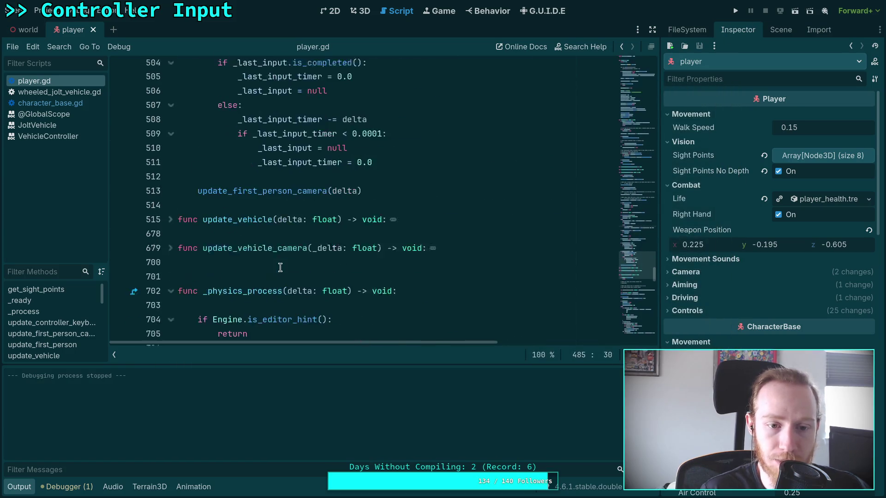
pyautogui.scroll(-3, 207, 240)
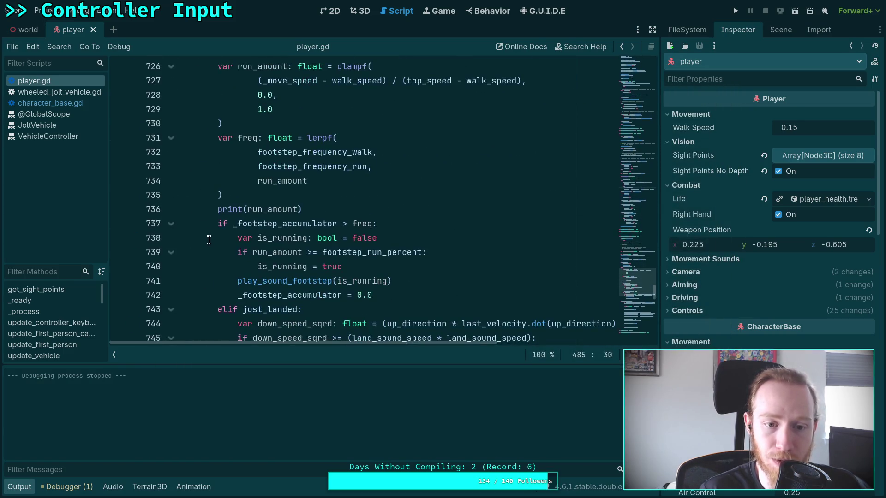
pyautogui.click(218, 210)
pyautogui.hotkey('ctrl', 's')
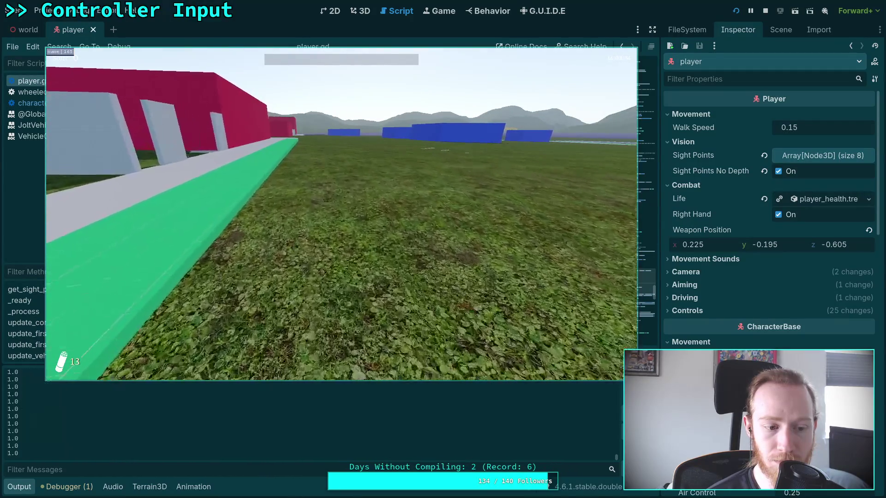
pyautogui.press('Escape')
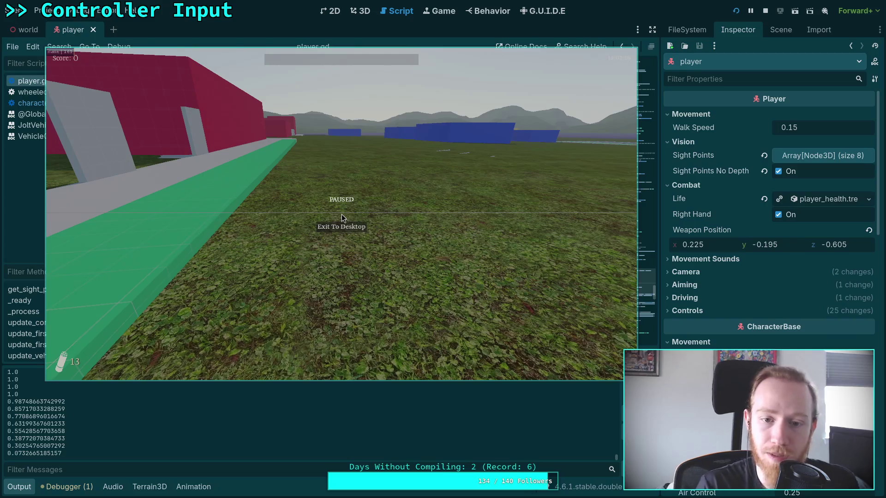
pyautogui.click(347, 227)
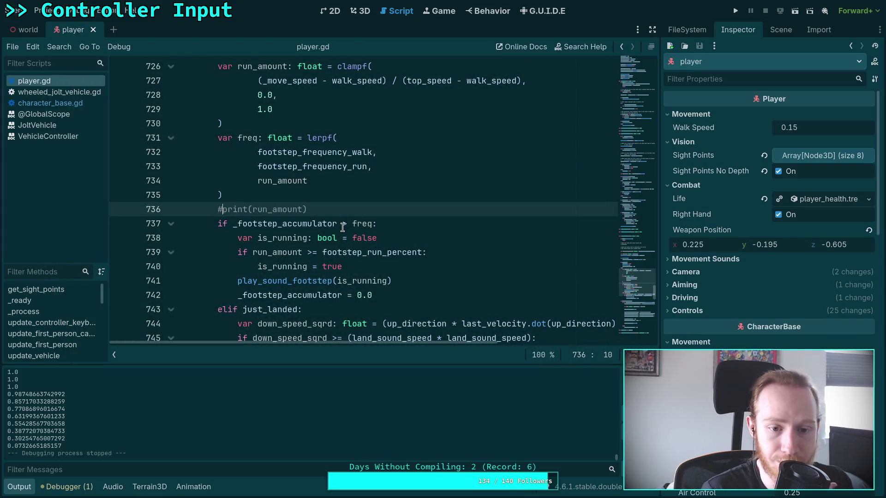
# Move the print(move_length) line down below the non-walking _move_speed assignment
pyautogui.scroll(-2, 342, 227)
pyautogui.scroll(5, 302, 209)
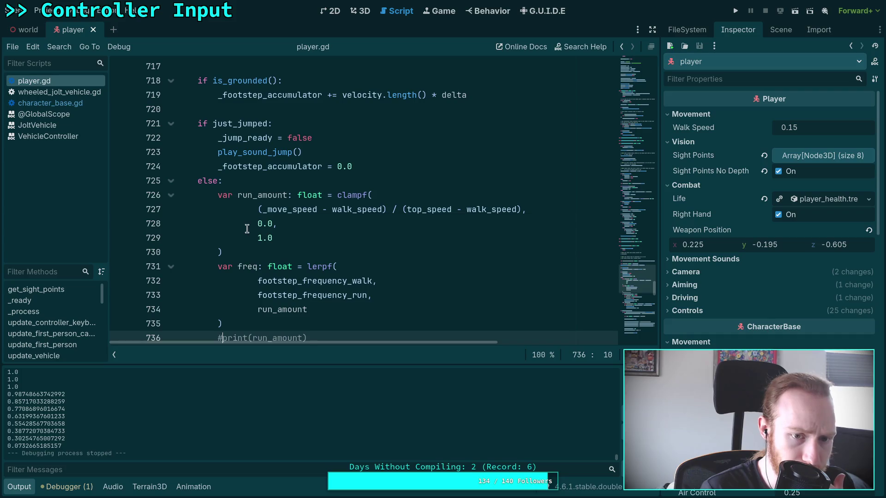
pyautogui.scroll(-2, 245, 226)
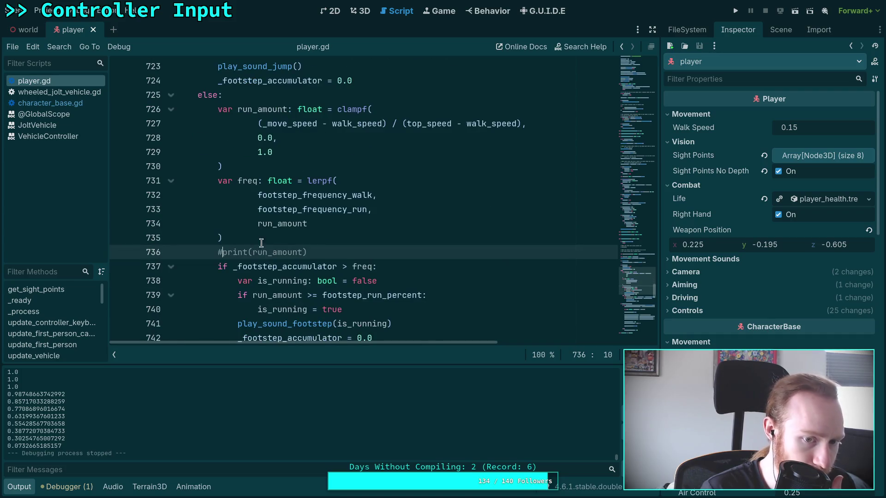
pyautogui.scroll(20, 261, 243)
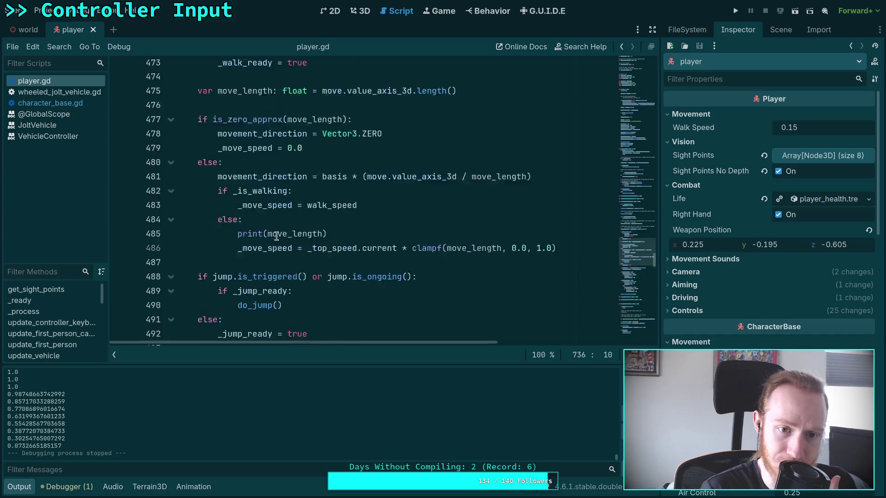
pyautogui.scroll(1, 276, 236)
pyautogui.click(277, 252)
pyautogui.hotkey('alt', 'Down')
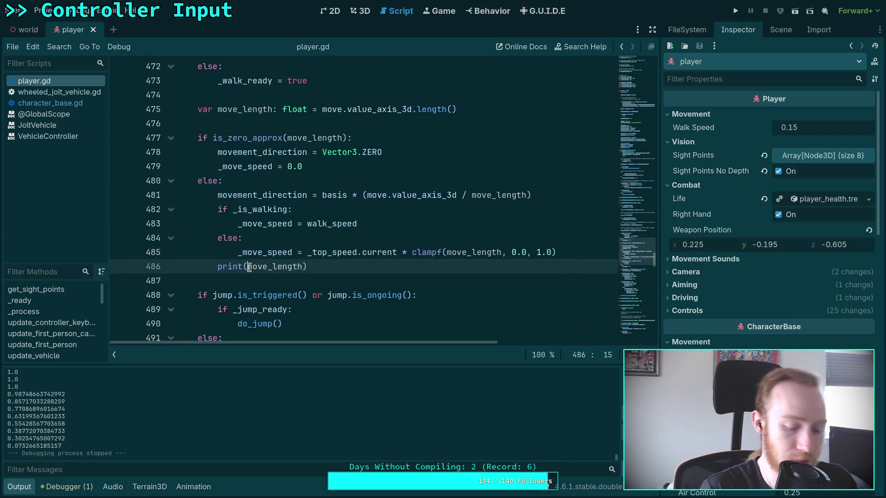
# Change the print argument to _move_speed, save player.gd, and run the game
pyautogui.press('Right')
pyautogui.press('Right')
pyautogui.press('Right')
pyautogui.hotkey('ctrl', 'space')
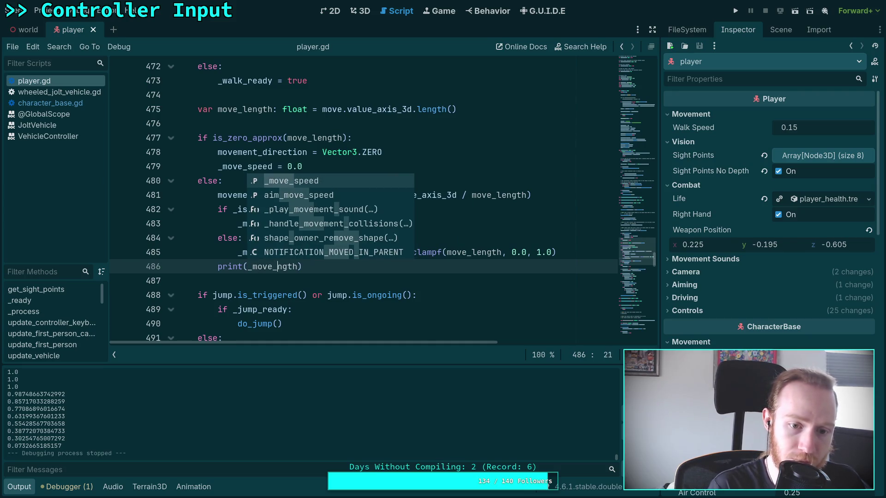
pyautogui.write('s-p')
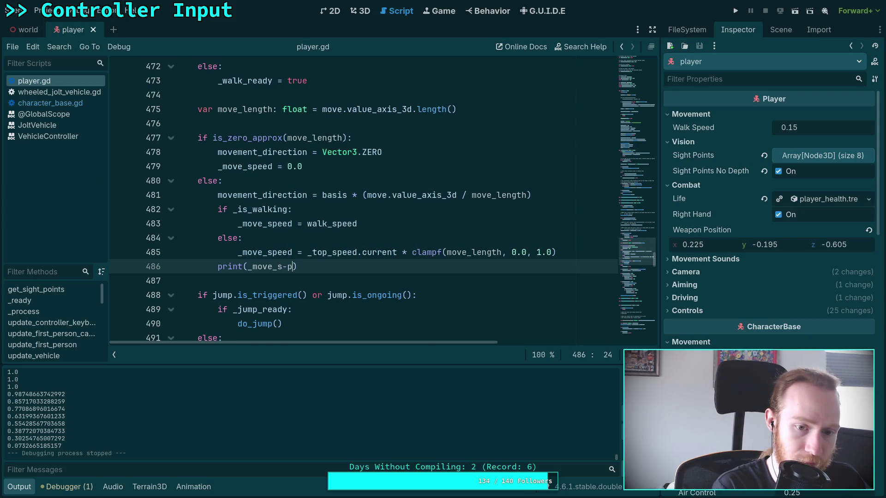
pyautogui.hotkey('ctrl', 's')
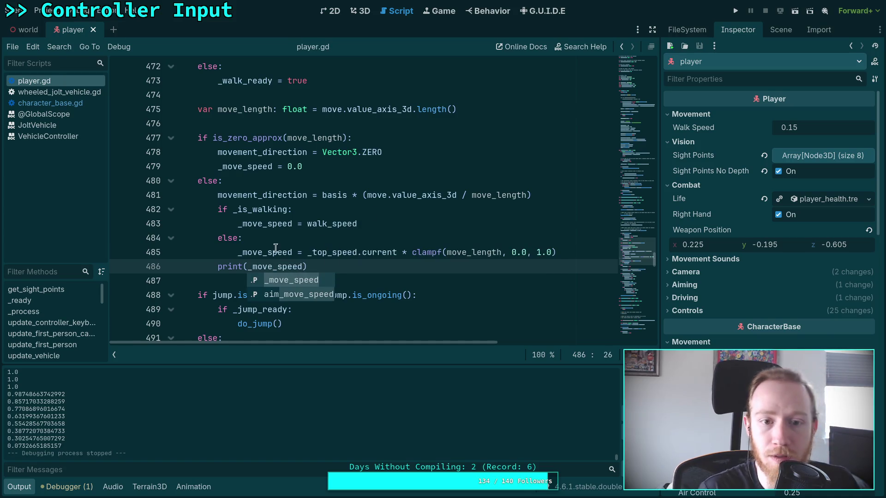
pyautogui.click(735, 12)
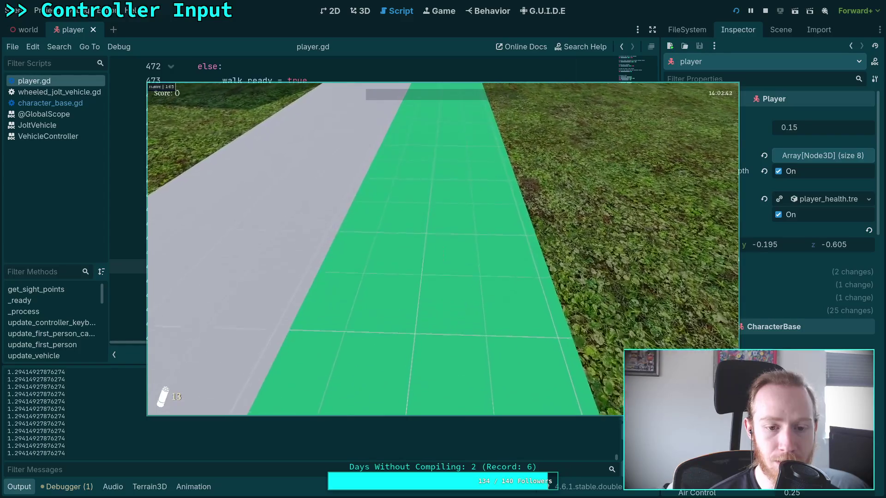
# Pause the running playtest and stop it with F8, returning to player.gd
pyautogui.press('Escape')
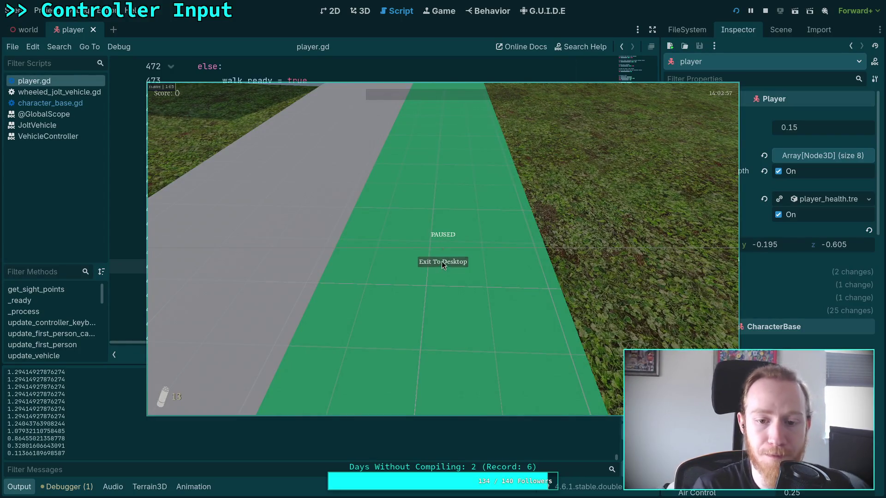
pyautogui.press('F8')
pyautogui.scroll(5, 636, 263)
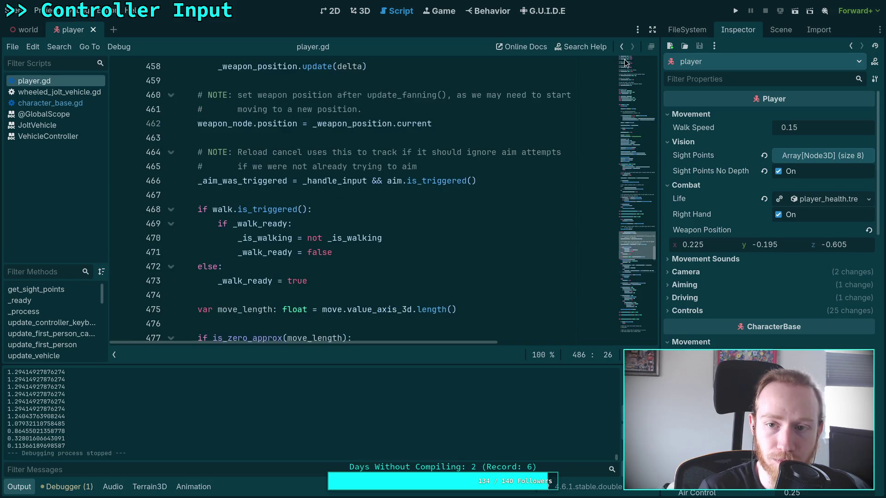
# Change the walk_speed default on line 22 from 0.15 to 1.2 and save player.gd
pyautogui.moveTo(637, 254); pyautogui.dragTo(637, 60)
pyautogui.scroll(-5, 380, 211)
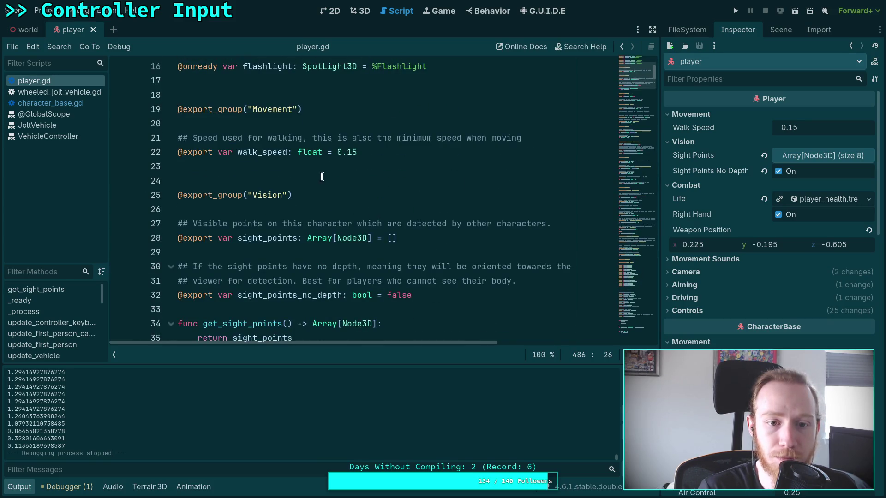
pyautogui.moveTo(357, 152); pyautogui.dragTo(337, 152)
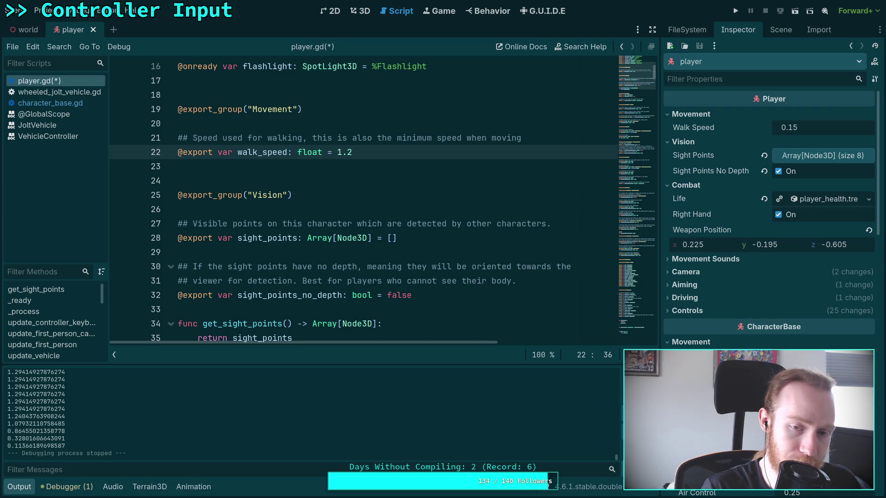
pyautogui.hotkey('ctrl', '-')
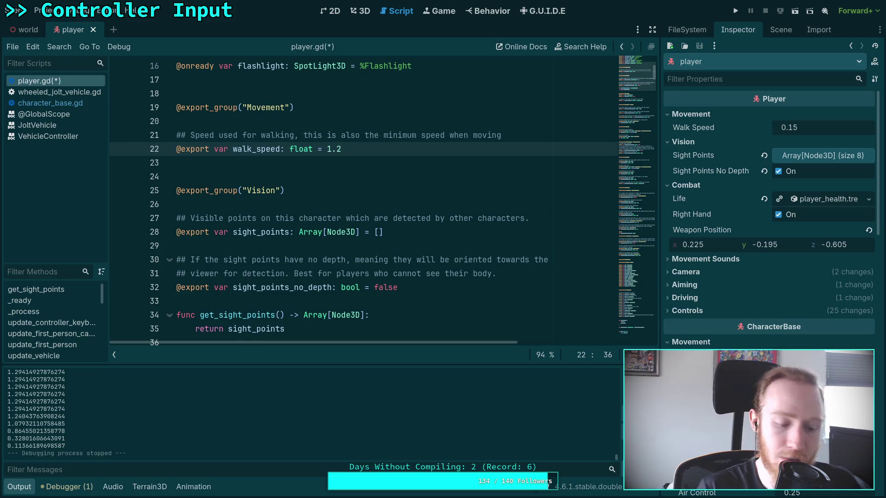
pyautogui.hotkey('ctrl', 's')
pyautogui.click(488, 182)
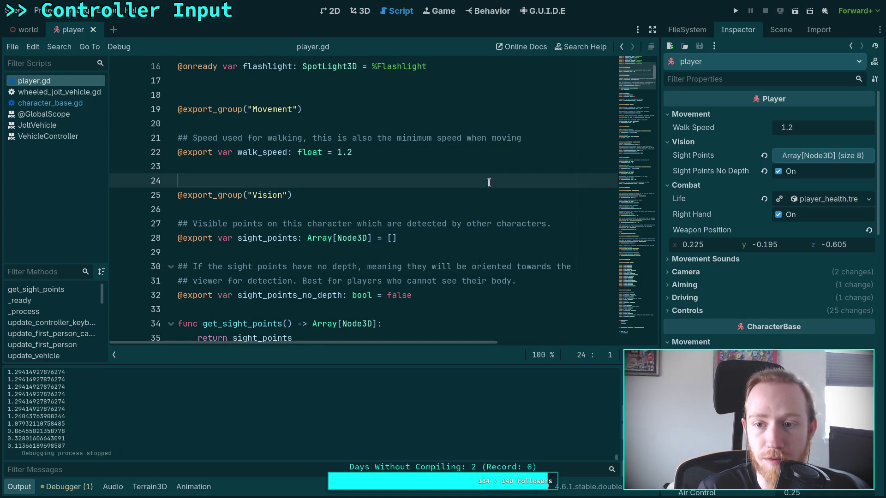
pyautogui.click(632, 123)
pyautogui.moveTo(632, 123); pyautogui.dragTo(630, 241)
# Delete the print(_move_speed) debug line and save player.gd
pyautogui.scroll(-20, 364, 206)
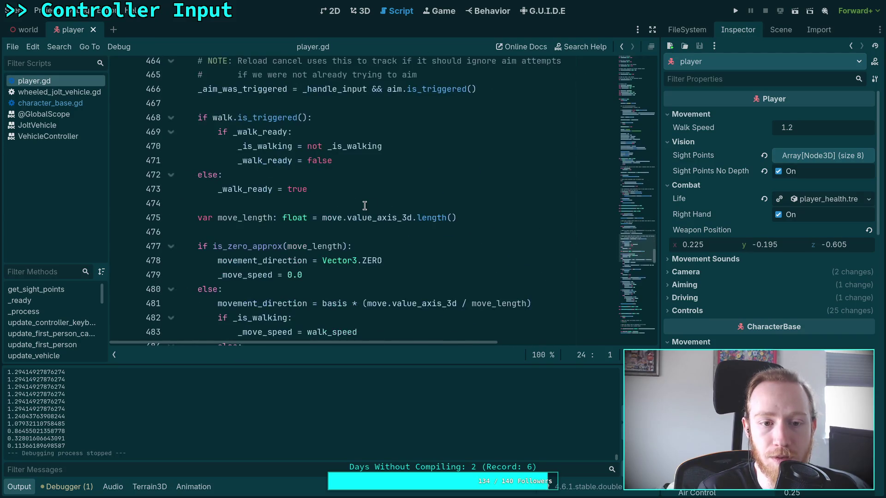
pyautogui.scroll(17, 364, 207)
pyautogui.scroll(-14, 304, 186)
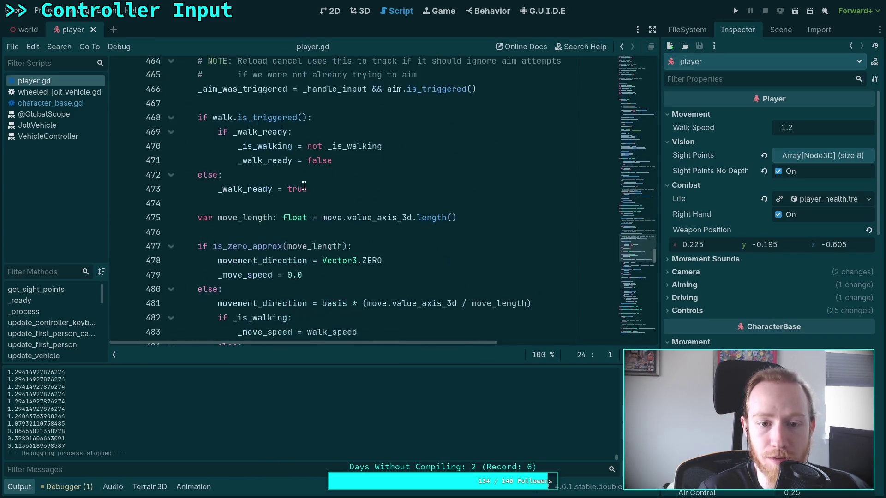
pyautogui.scroll(6, 337, 186)
pyautogui.scroll(-6, 337, 186)
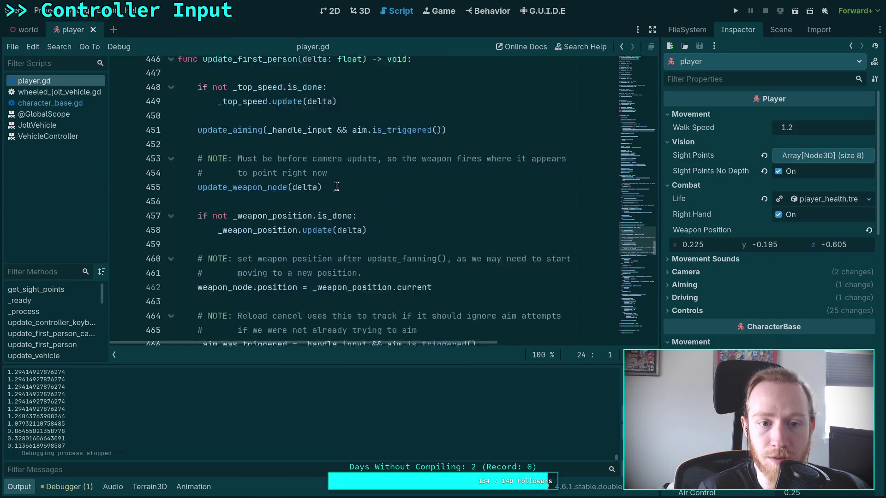
pyautogui.scroll(-3, 336, 186)
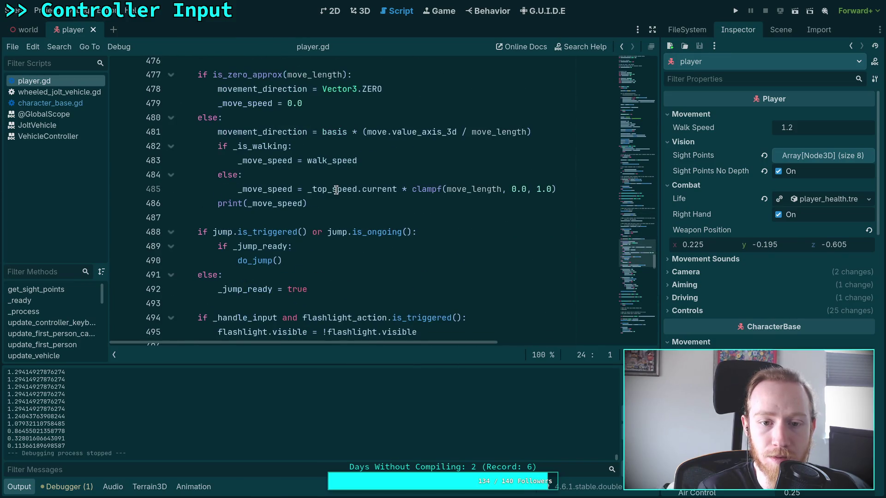
pyautogui.scroll(1, 337, 190)
pyautogui.moveTo(309, 246); pyautogui.dragTo(144, 245)
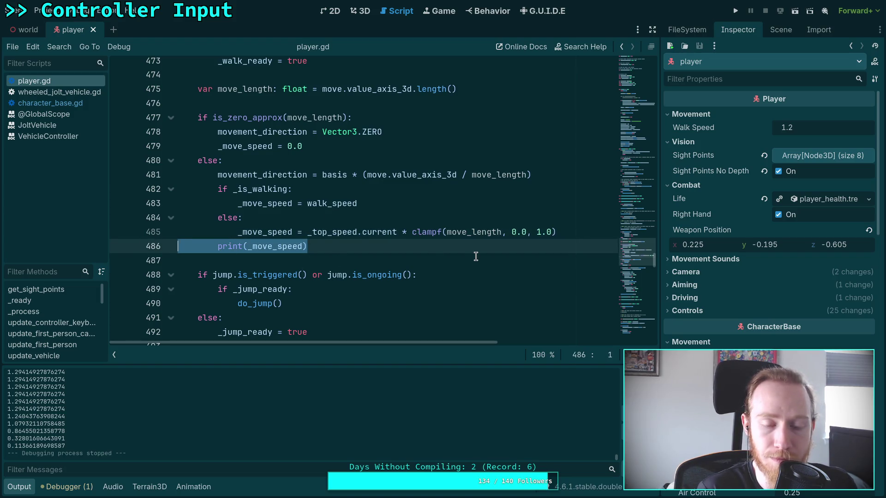
pyautogui.press('BackSpace')
pyautogui.press('BackSpace')
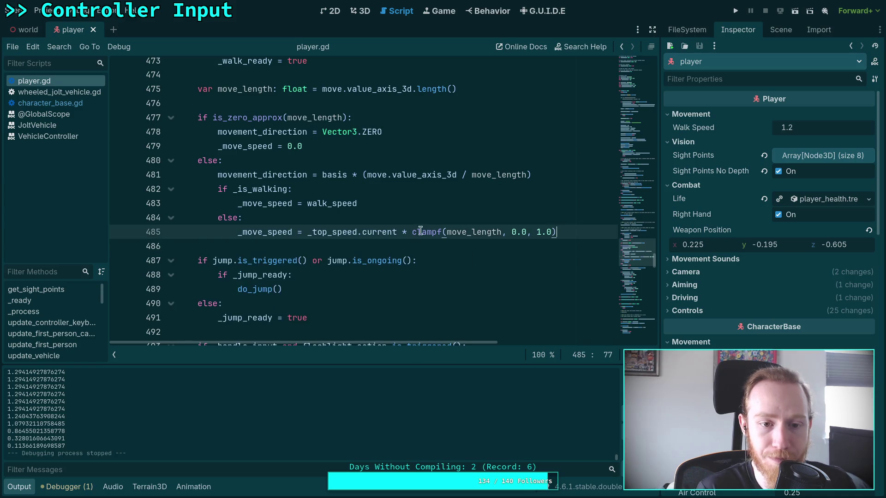
pyautogui.hotkey('ctrl', 's')
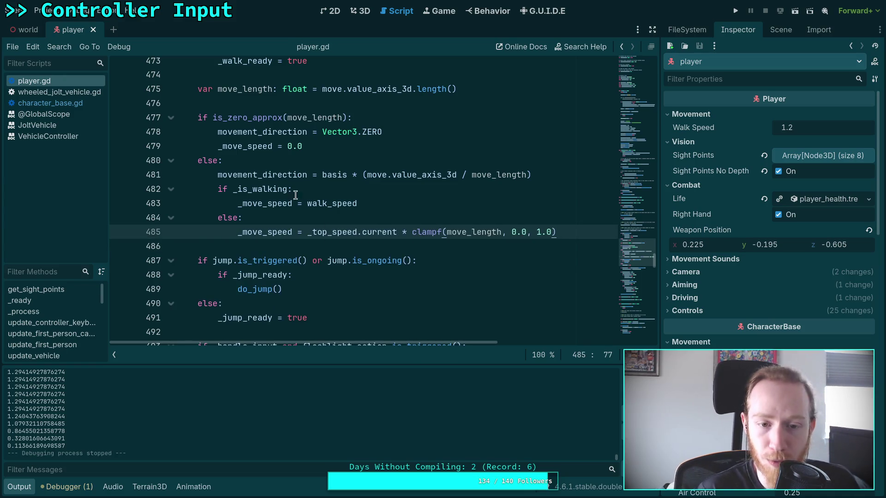
# Trace walk_speed and _move_speed through the update_movement call, save, and run the game
pyautogui.doubleClick(315, 201)
pyautogui.moveTo(317, 234); pyautogui.dragTo(470, 235)
pyautogui.click(477, 244)
pyautogui.scroll(-4, 473, 241)
pyautogui.scroll(-13, 473, 242)
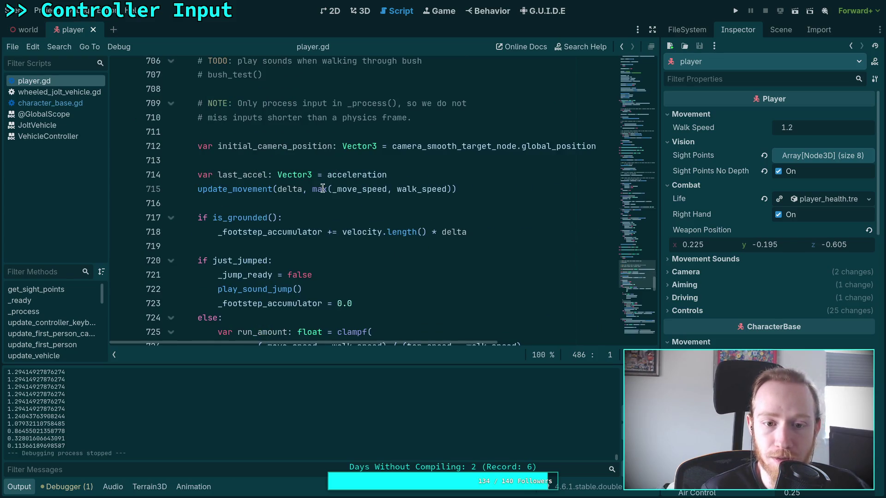
pyautogui.doubleClick(360, 190)
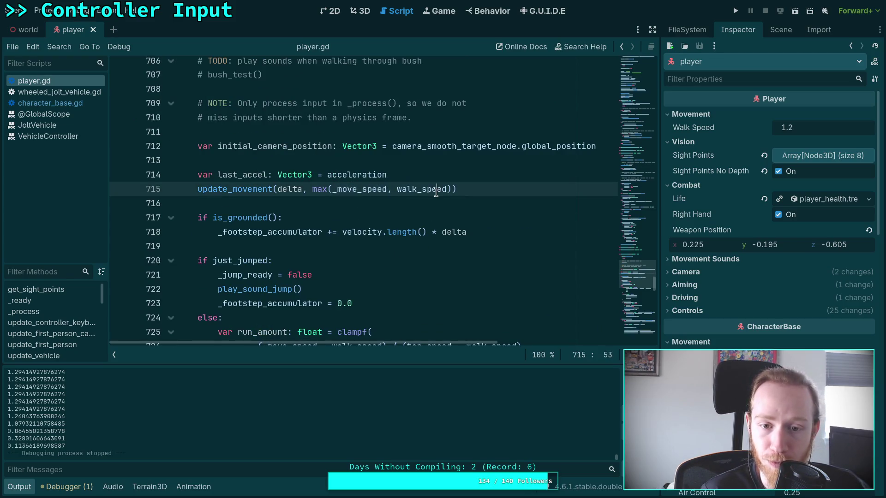
pyautogui.doubleClick(420, 190)
pyautogui.scroll(-2, 419, 217)
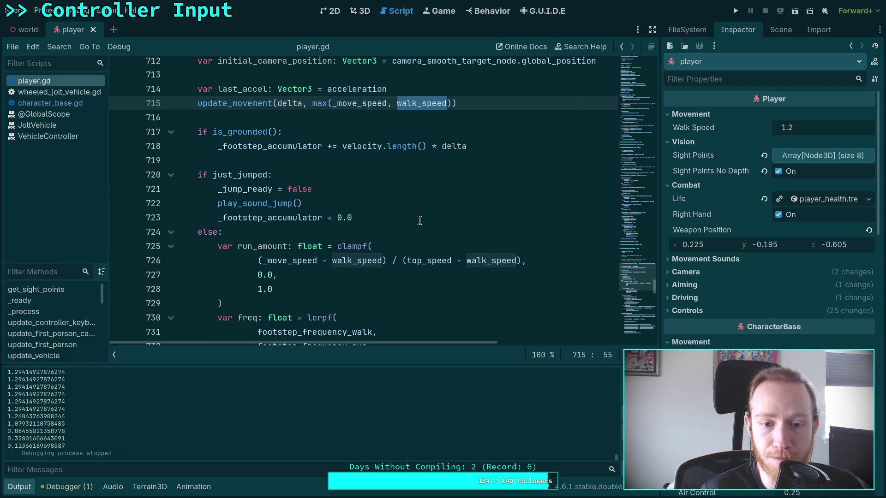
pyautogui.click(405, 245)
pyautogui.hotkey('ctrl', 's')
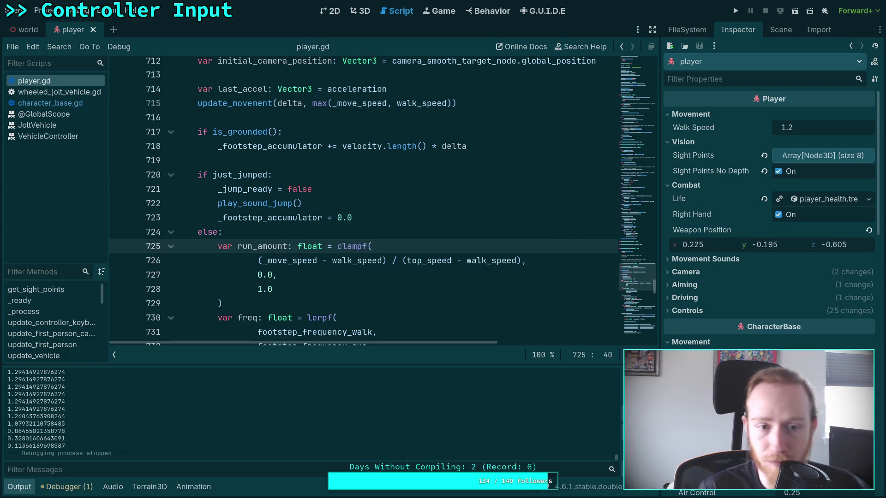
pyautogui.click(735, 11)
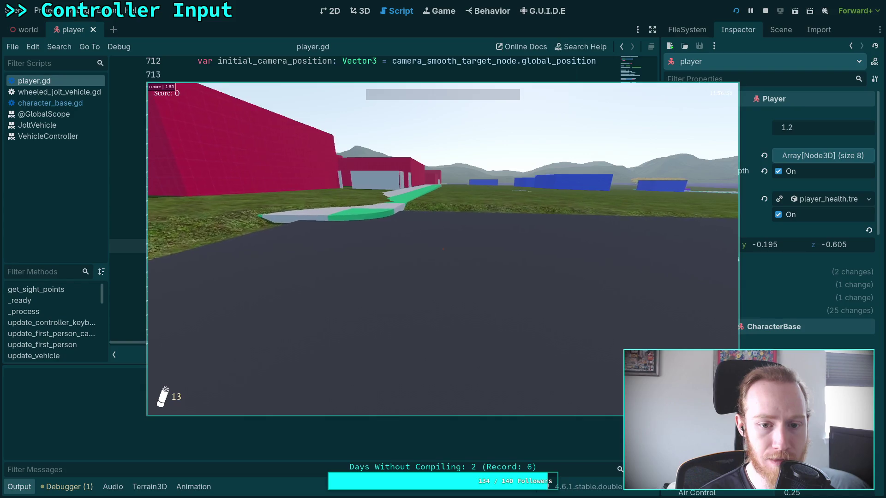
# Pause the playtest and exit to desktop, back to the player.gd editor
pyautogui.press('Escape')
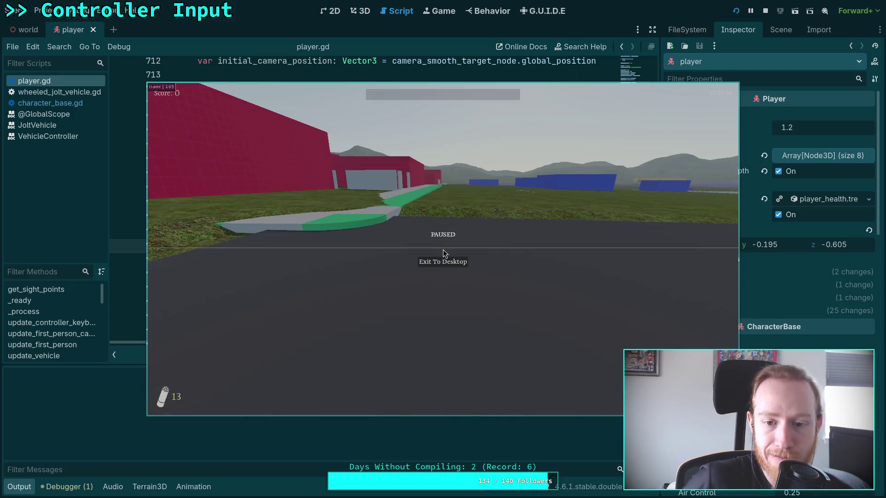
pyautogui.click(444, 265)
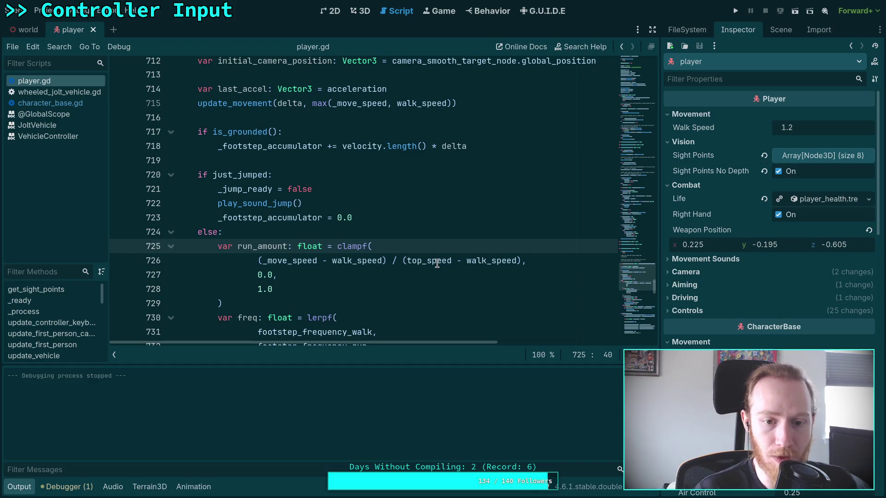
# Uncomment print(run_amount) on line 735 and launch the game to test it
pyautogui.scroll(-1, 431, 264)
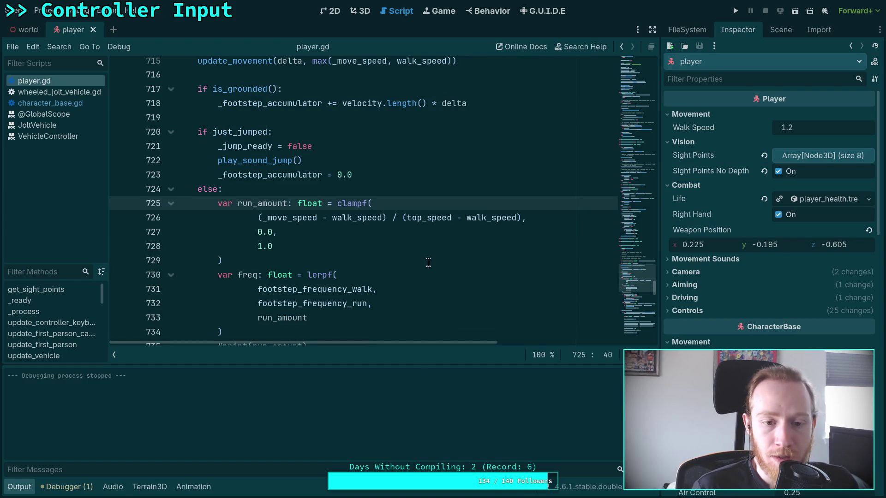
pyautogui.scroll(-2, 415, 263)
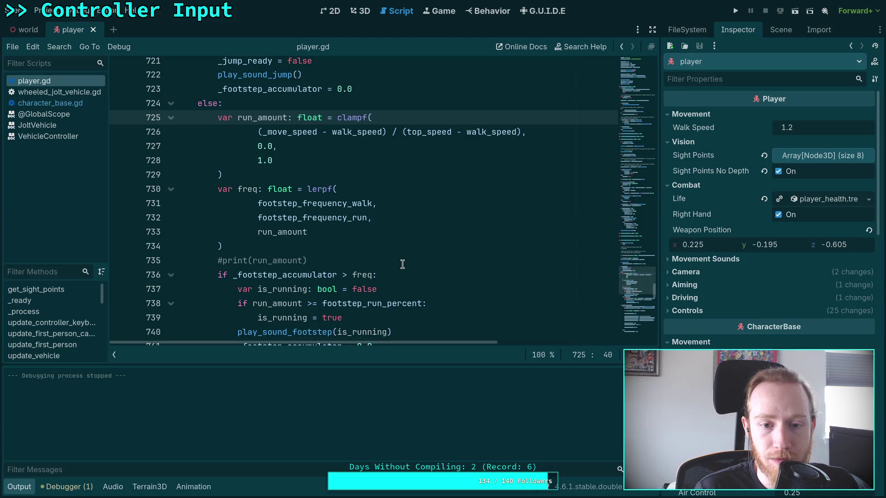
pyautogui.click(223, 261)
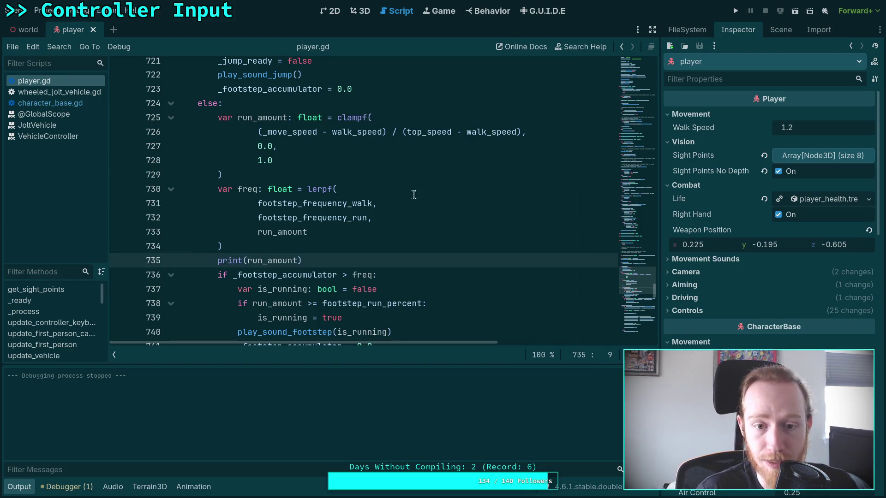
pyautogui.click(736, 11)
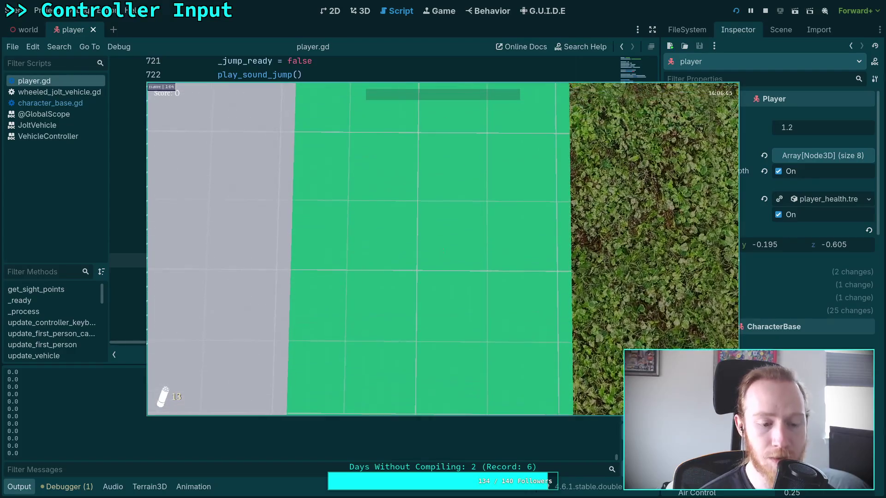
# Pause and exit the playtest, then switch to the terminal on workspace 1
pyautogui.press('Escape')
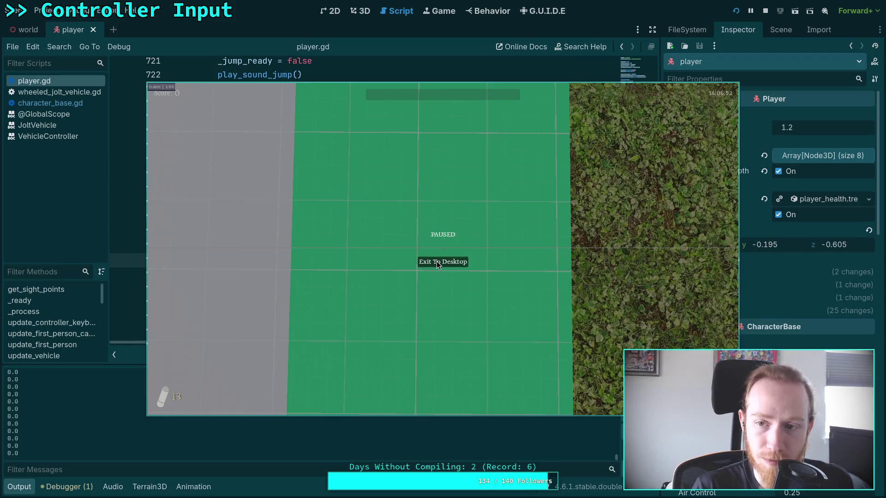
pyautogui.click(436, 261)
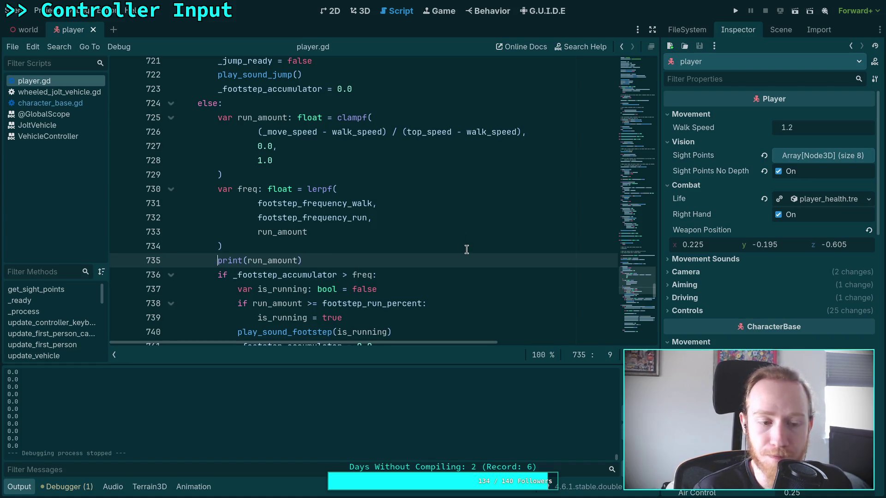
pyautogui.press('super+1')
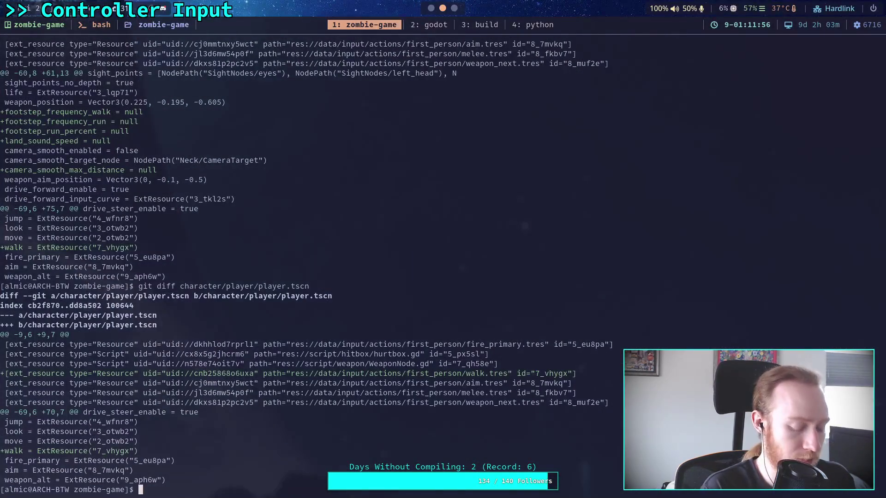
# Evaluate 4.8*.15 as 0.72 in the Python REPL, then return to the Godot workspace
pyautogui.press('super+4')
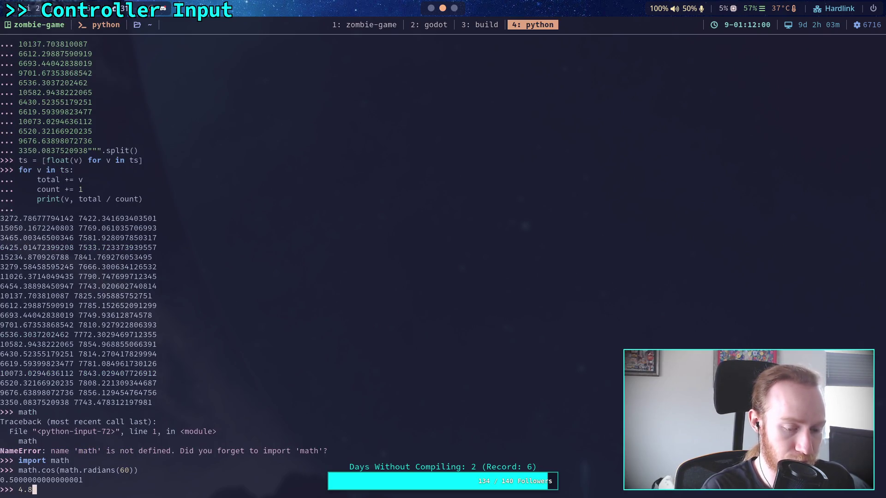
pyautogui.press('Return')
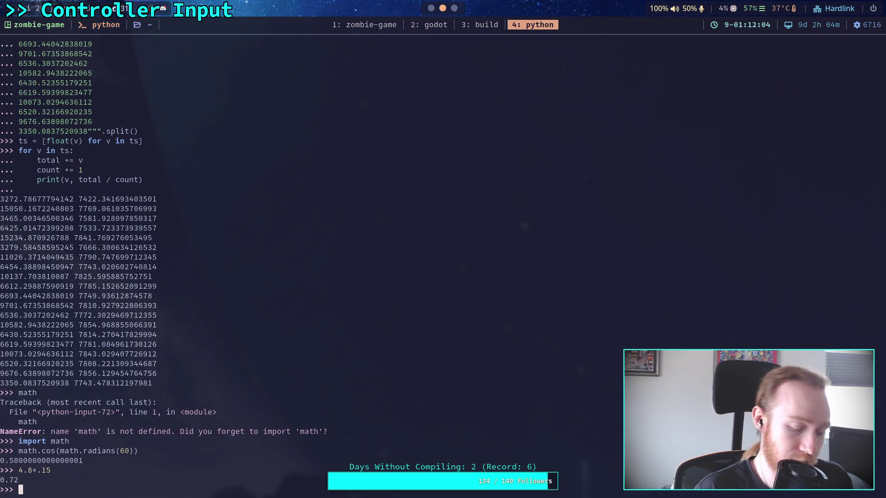
pyautogui.press('super+2')
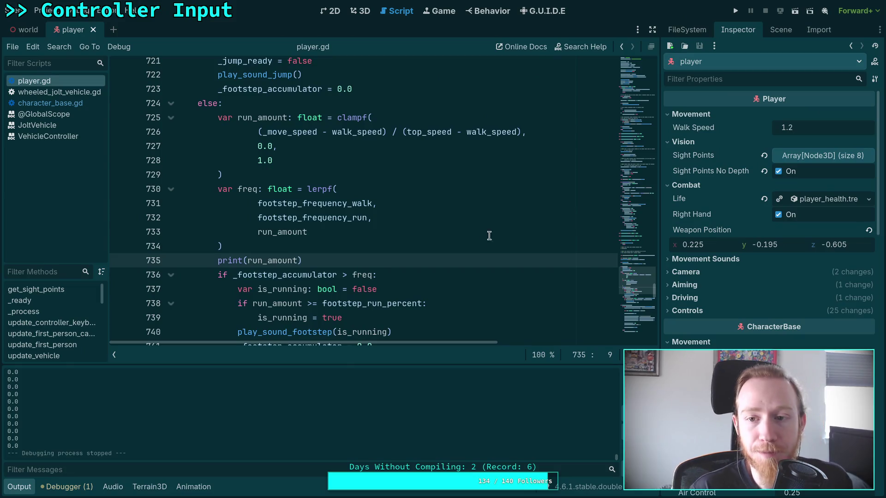
# Try editing the Inspector's Walk Speed, then reset it to its 1.2 default
pyautogui.click(816, 130)
pyautogui.press('Right')
pyautogui.press('BackSpace')
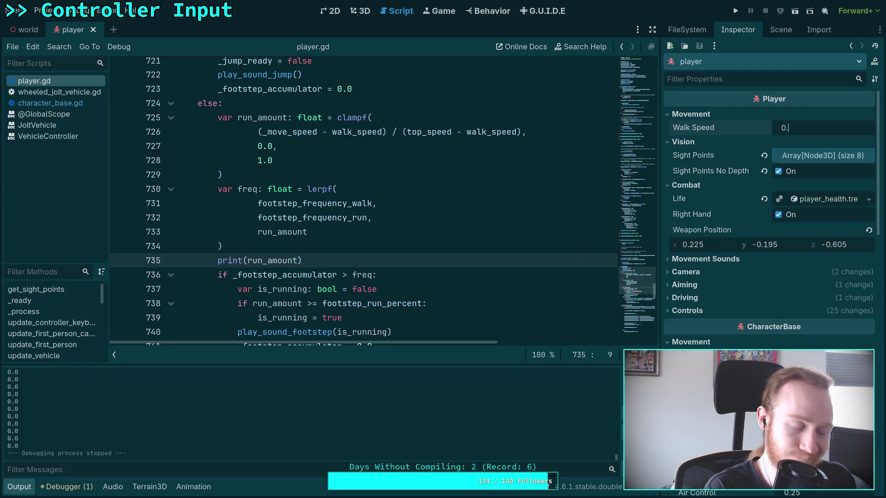
pyautogui.click(600, 187)
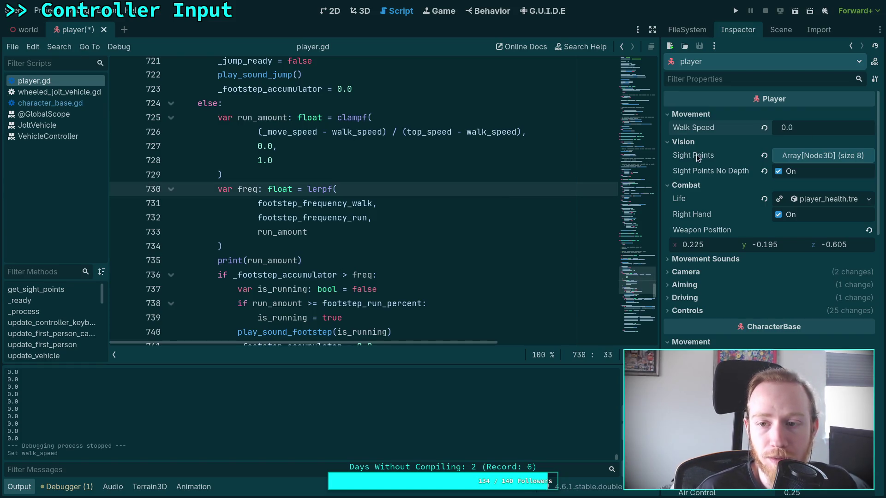
pyautogui.click(763, 128)
# Change the walk_speed default on line 22 to 0.72, save, and run the game
pyautogui.moveTo(645, 289); pyautogui.dragTo(635, 65)
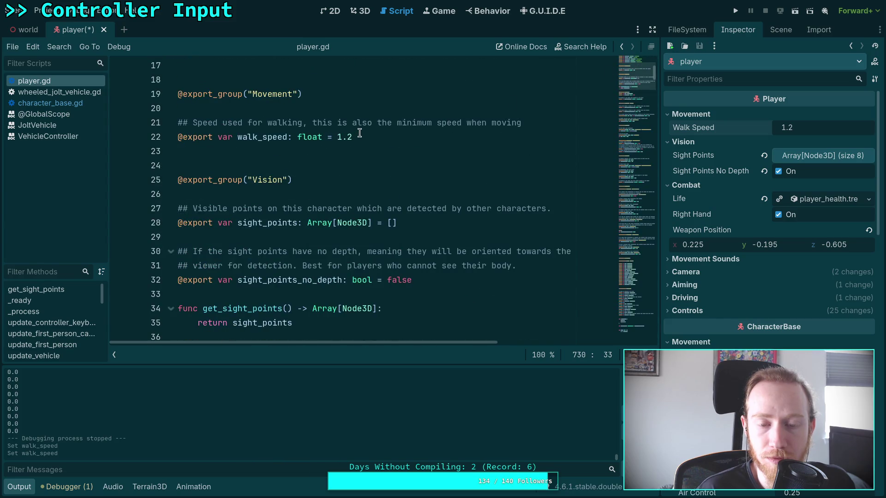
pyautogui.moveTo(360, 133); pyautogui.dragTo(336, 139)
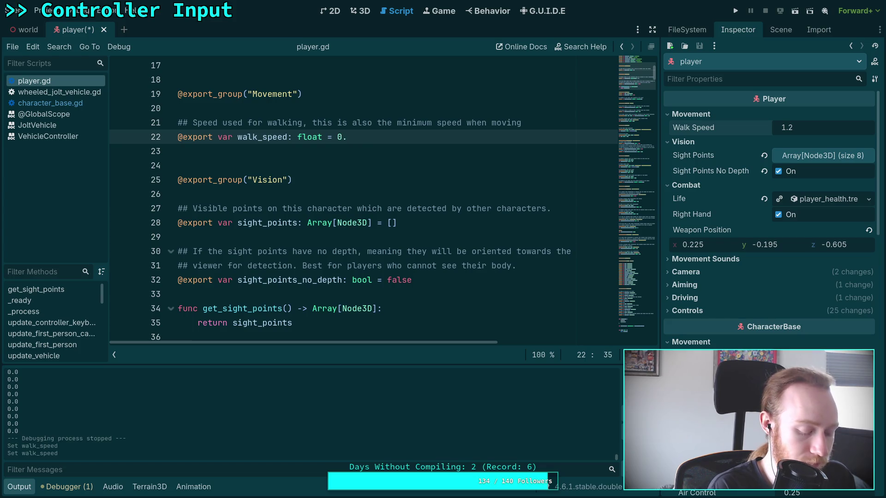
pyautogui.hotkey('ctrl', 's')
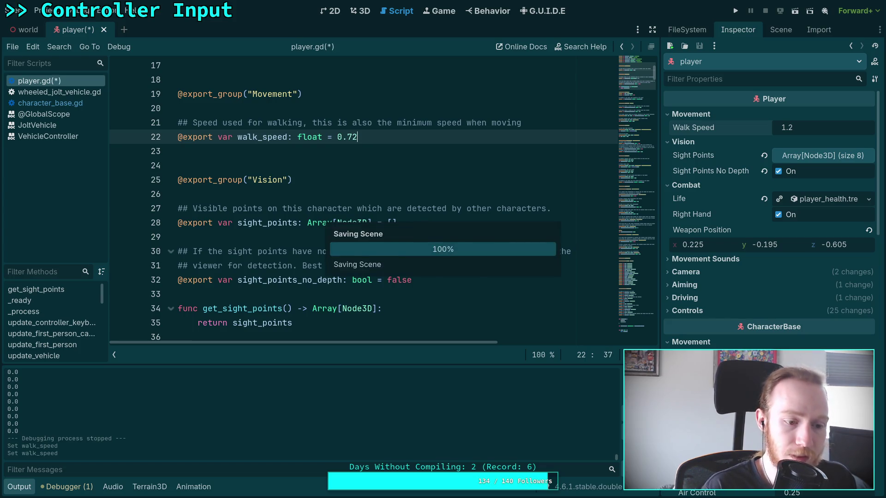
pyautogui.click(733, 11)
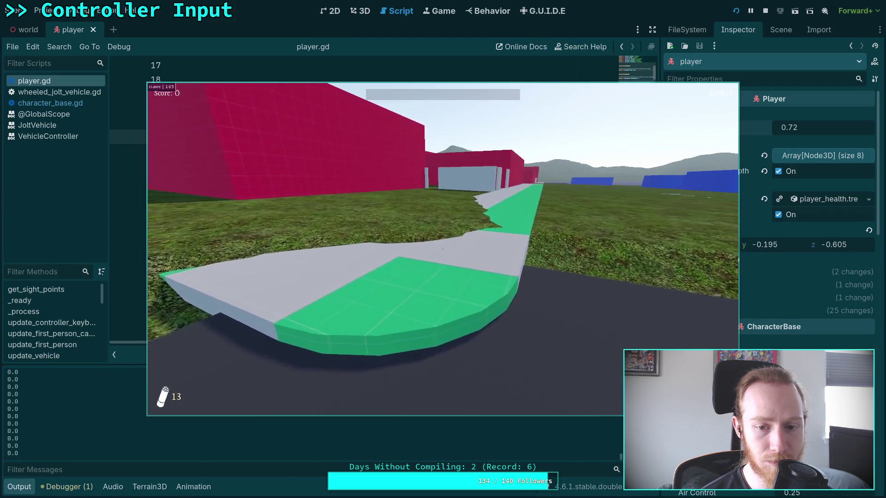
# Pause the 0.72 walk-speed playtest and quit back to the editor
pyautogui.press('Escape')
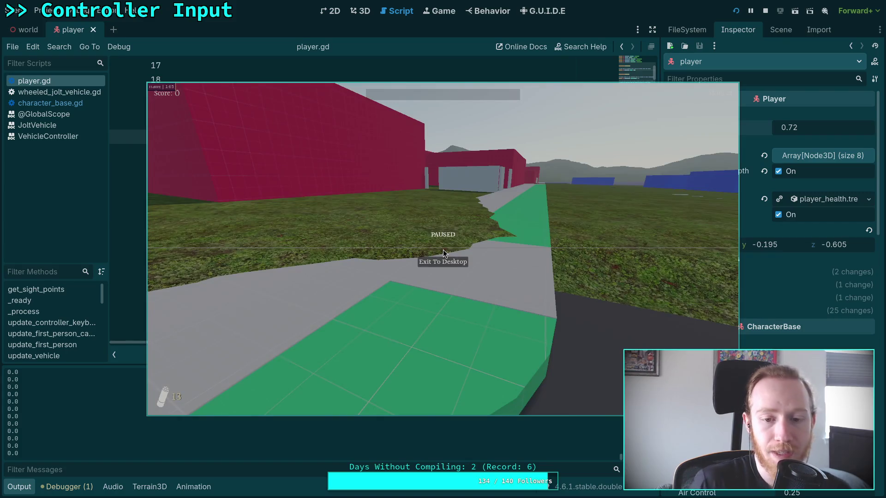
pyautogui.click(448, 261)
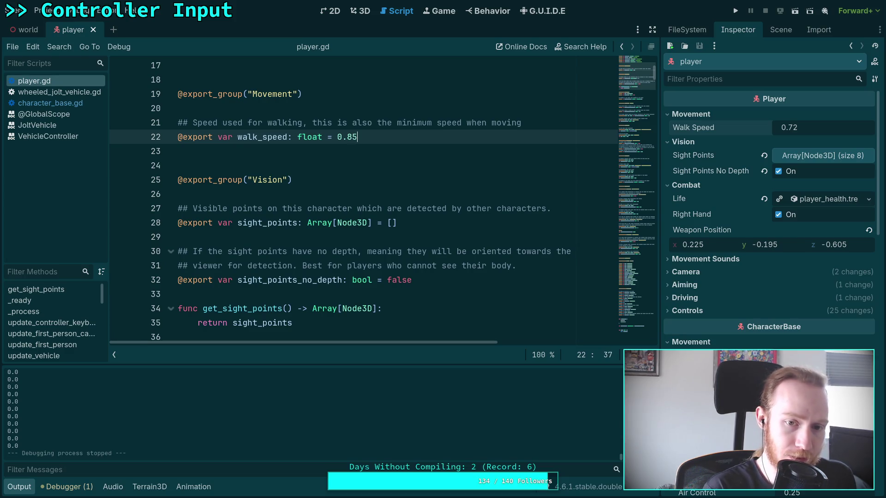
# Save walk_speed at 0.85, playtest it, then pause and quit back to the editor
pyautogui.hotkey('ctrl', 's')
pyautogui.click(735, 11)
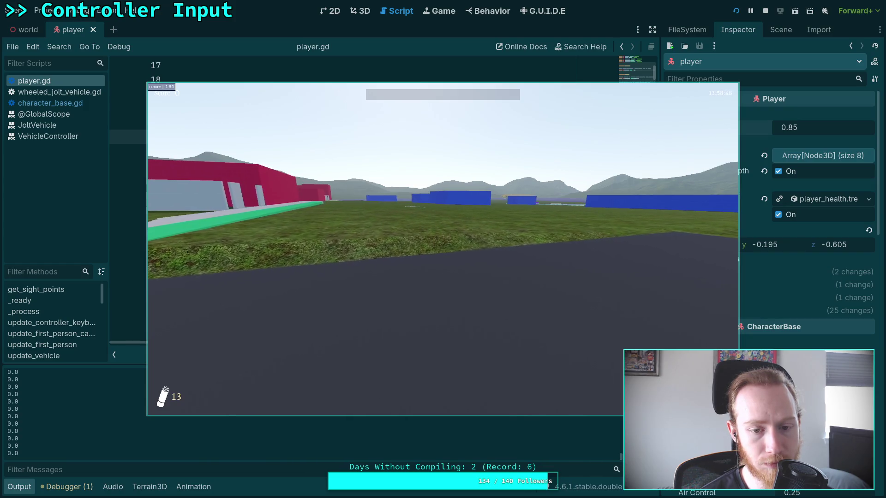
pyautogui.press('Escape')
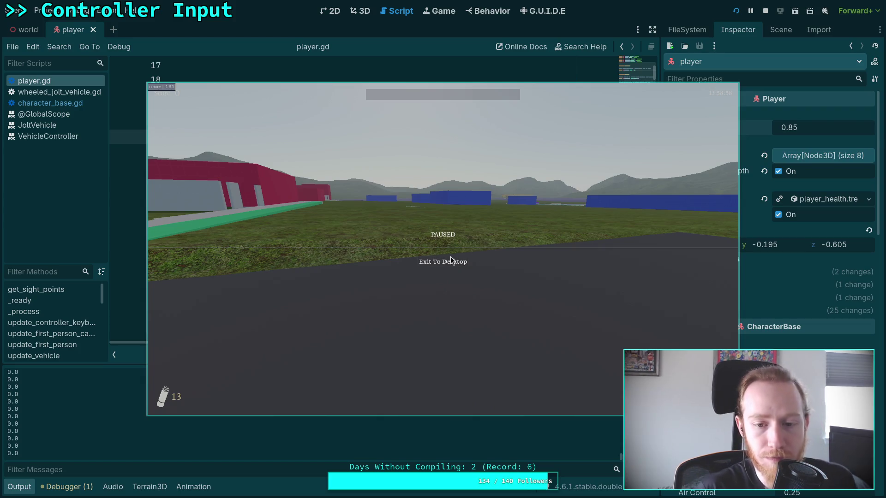
pyautogui.click(450, 258)
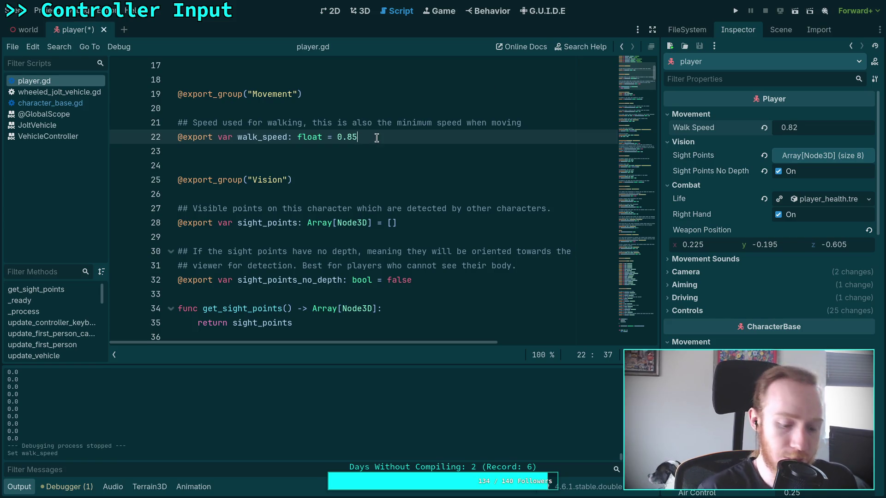
# Tidy the blank line after walk_speed = 0.82 and save player.gd
pyautogui.press('Return')
pyautogui.press('BackSpace')
pyautogui.hotkey('ctrl', 's')
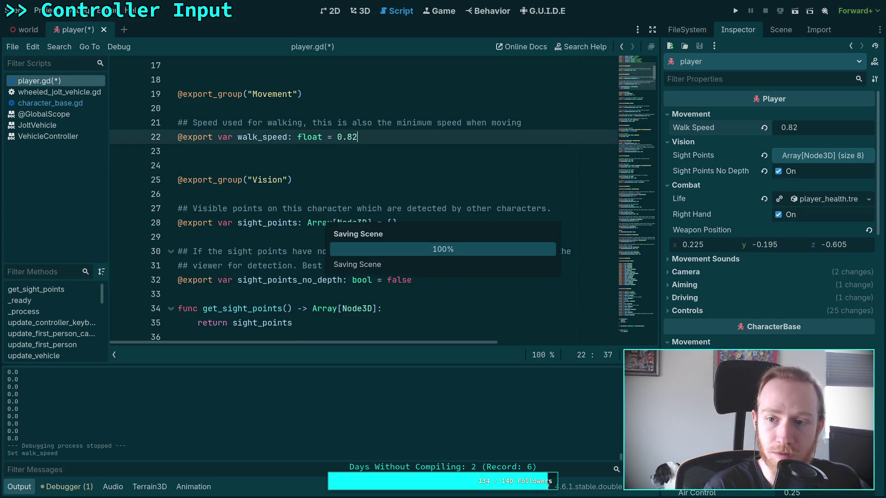
# Playtest the game at walk speed 0.82, then exit to the desktop
pyautogui.click(737, 17)
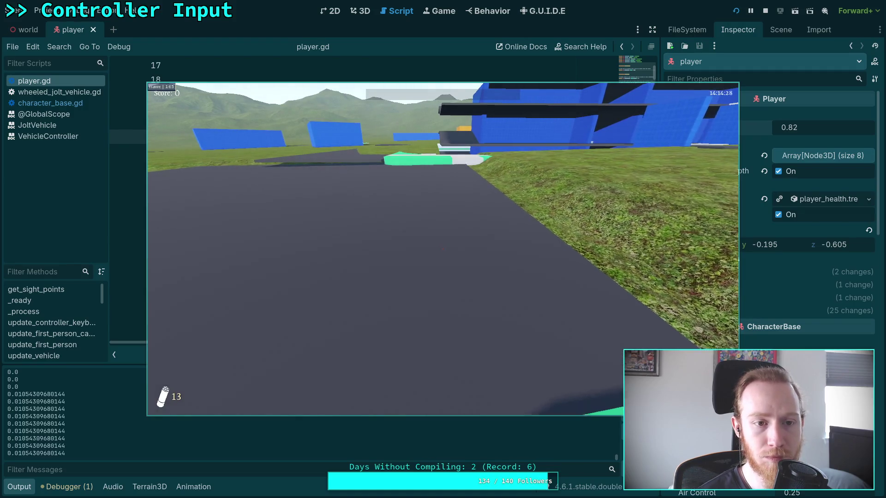
pyautogui.press('Escape')
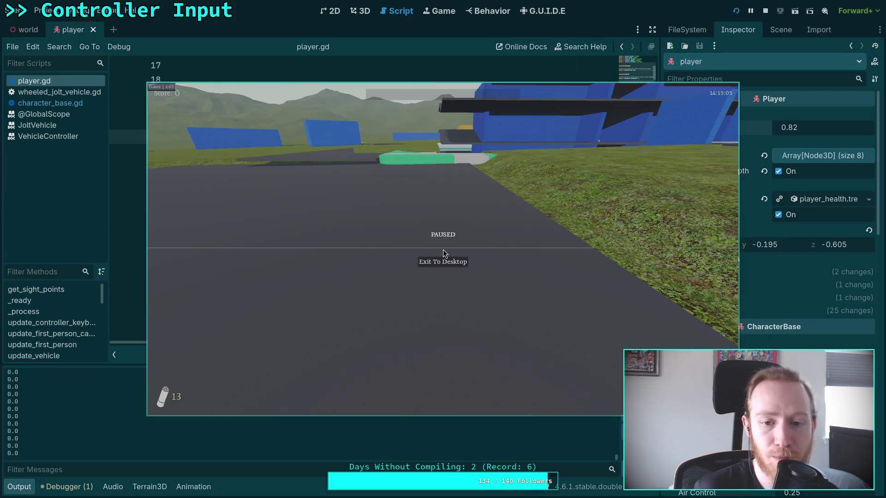
pyautogui.click(443, 262)
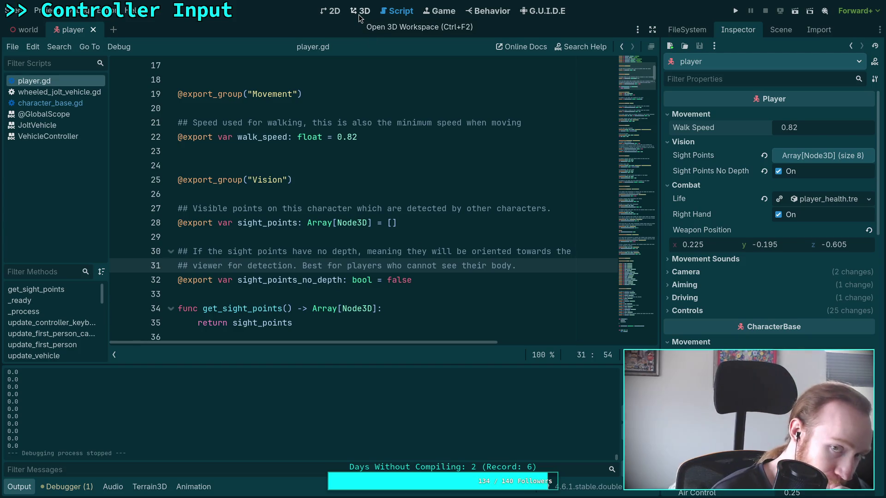
# Set the left stick modifier's Deadzone Lower Threshold to 0.25 in the G.U.I.D.E. Movement mapping
pyautogui.click(532, 12)
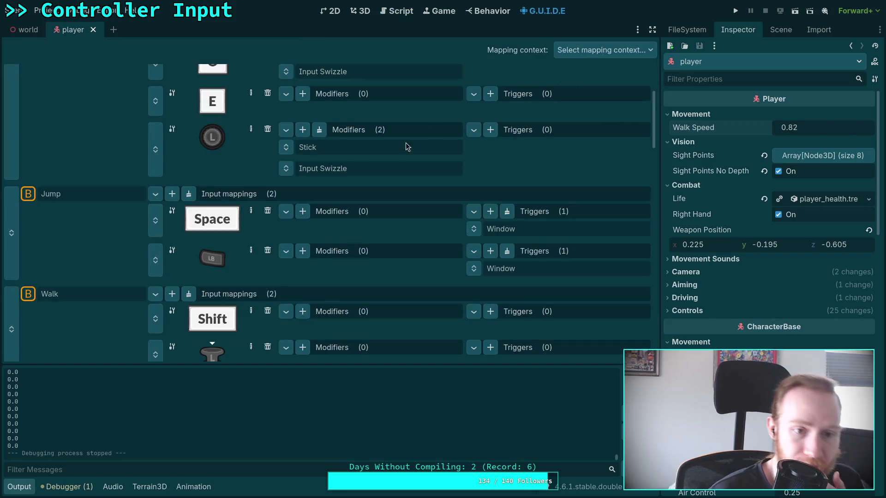
pyautogui.scroll(3, 328, 239)
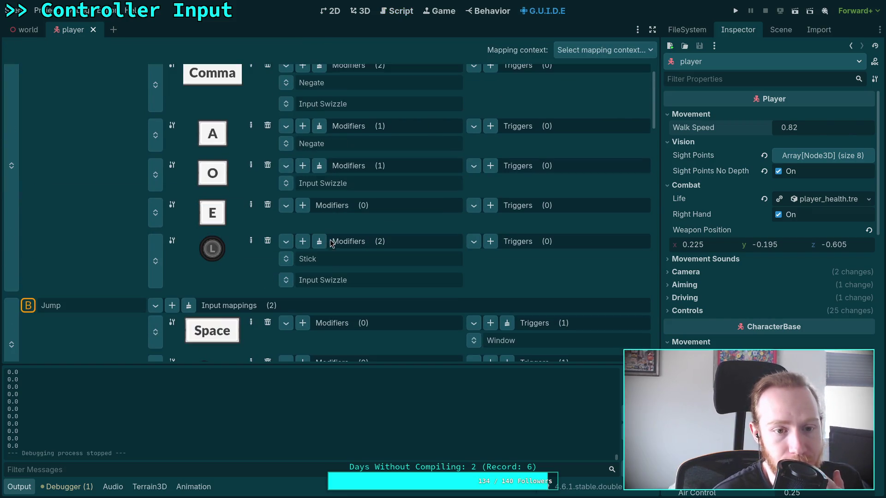
pyautogui.click(341, 257)
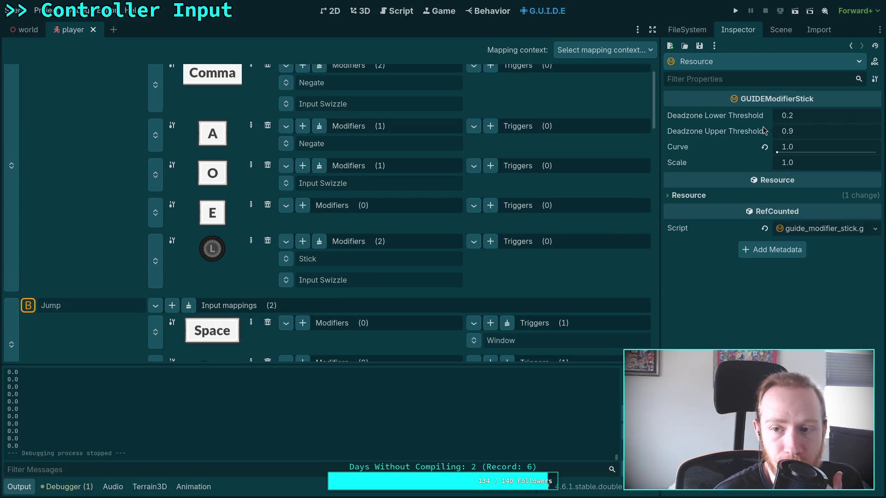
pyautogui.click(815, 115)
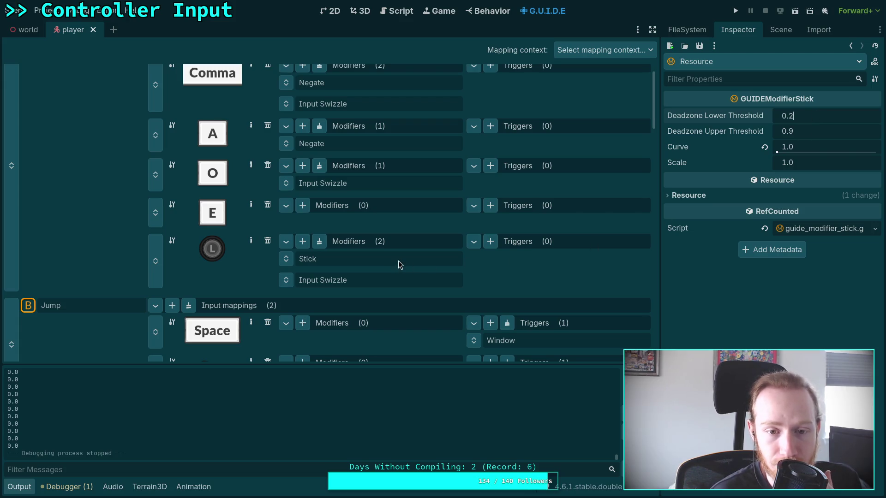
pyautogui.scroll(1, 443, 277)
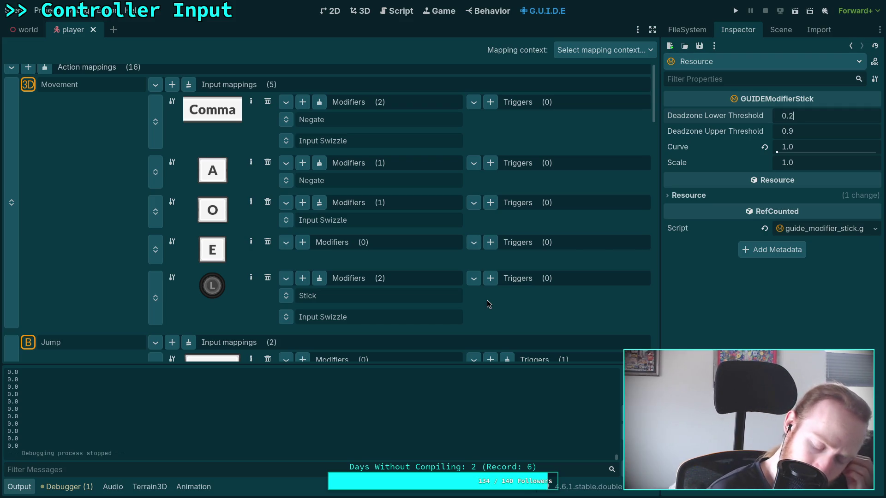
pyautogui.press('Return')
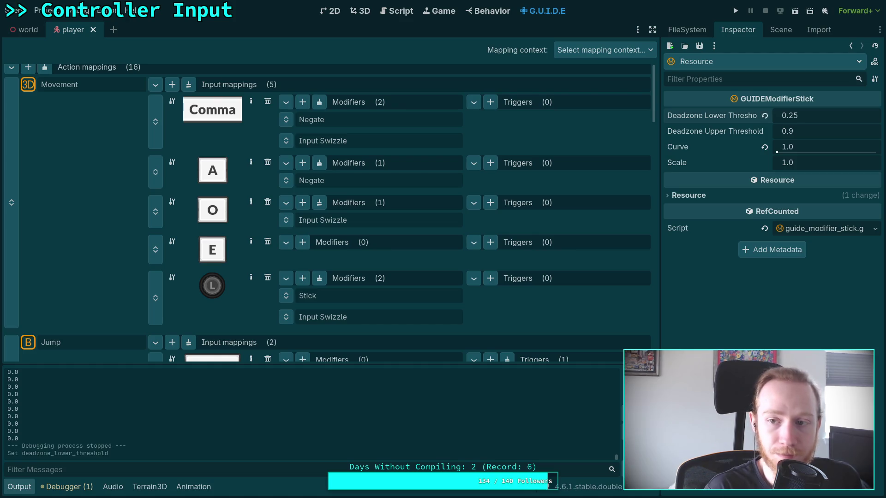
# Save the modified stick modifier resource and start a playtest with F5
pyautogui.click(699, 46)
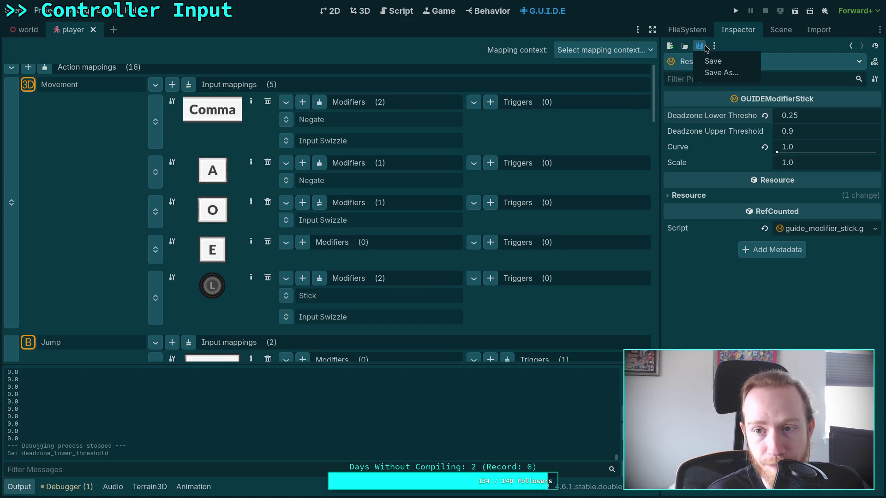
pyautogui.click(712, 62)
pyautogui.press('F5')
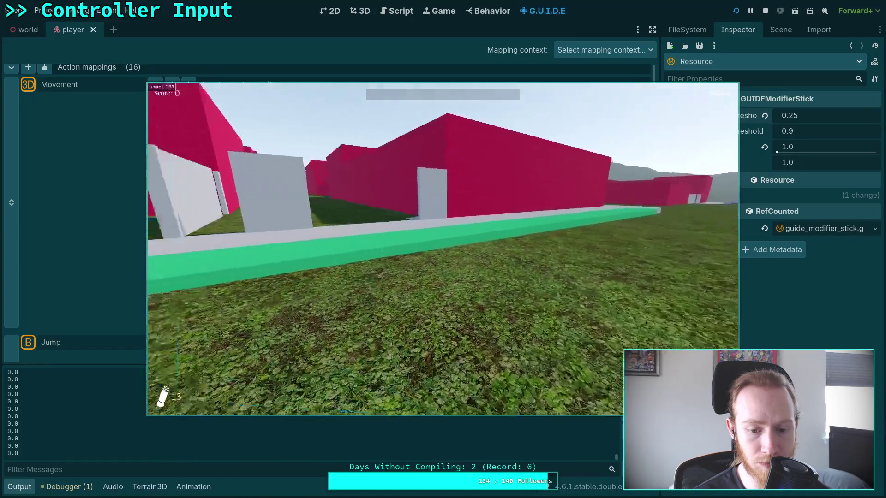
# Exit the deadzone playtest, hide the output log, and go back to player.gd
pyautogui.press('Escape')
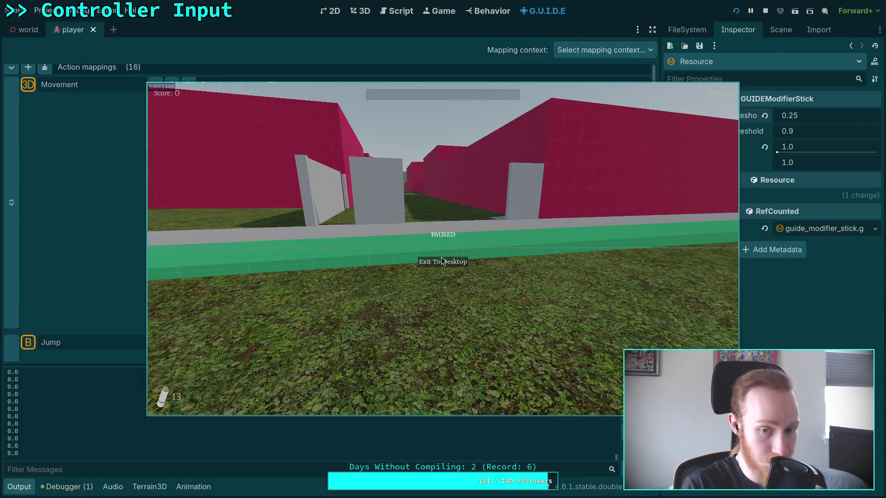
pyautogui.click(441, 261)
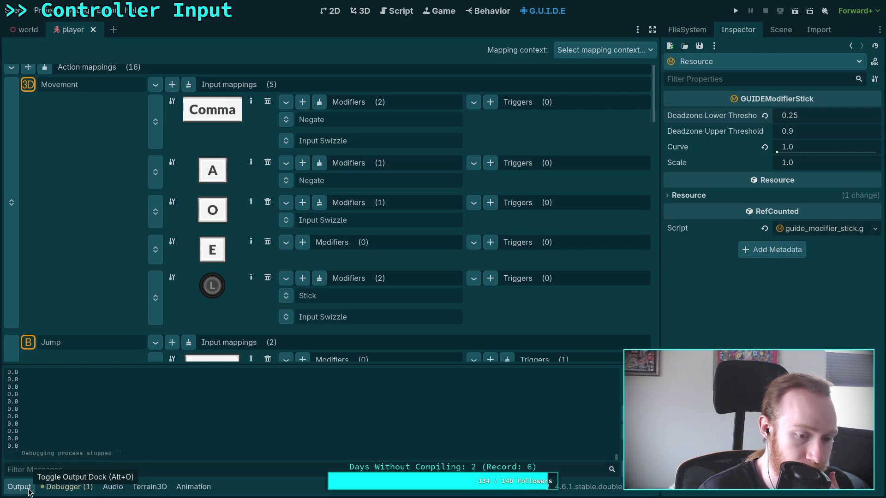
pyautogui.click(19, 487)
pyautogui.click(395, 11)
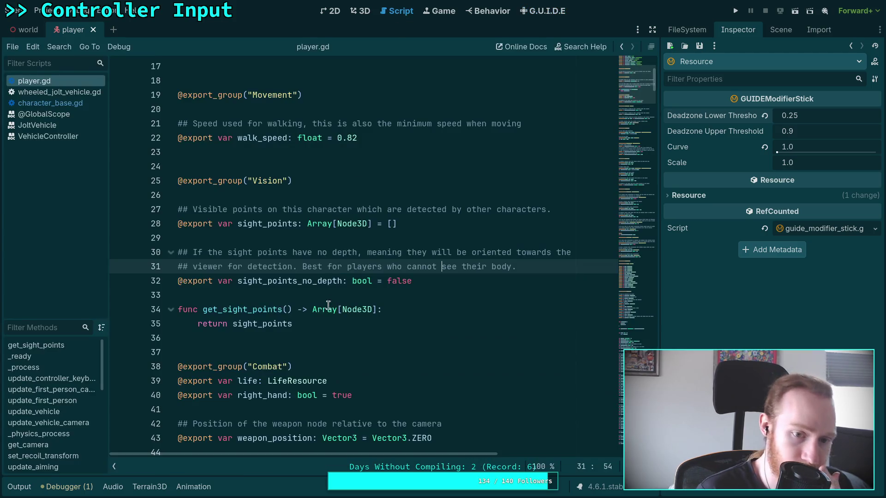
pyautogui.scroll(-8, 308, 327)
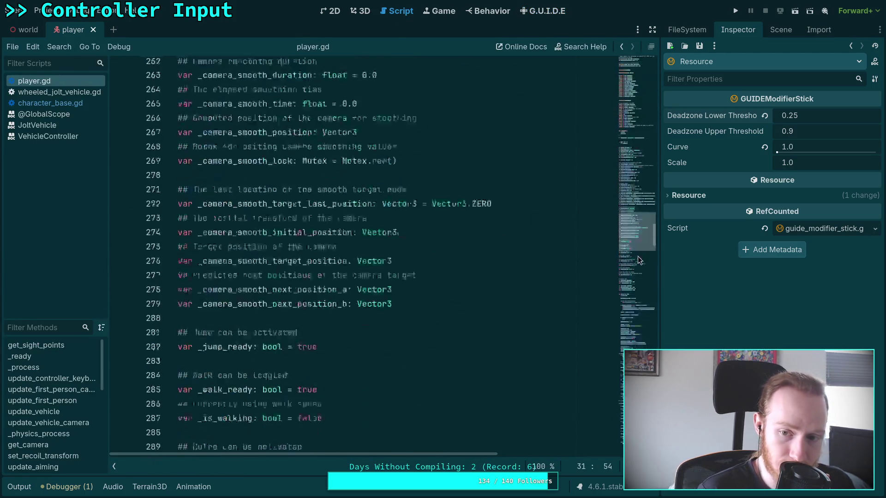